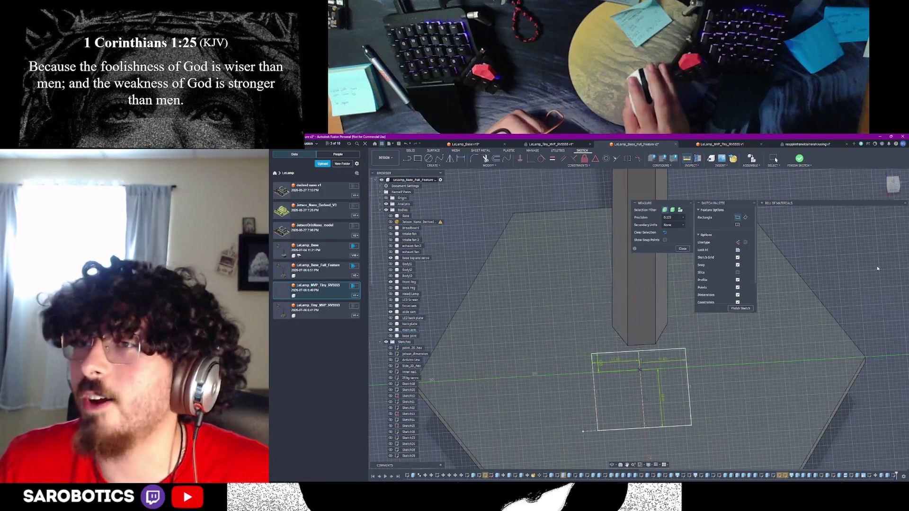
Reset to the home view and orbit in close to the sketch rectangle on the base
left_click(882, 174)
right_click(883, 174)
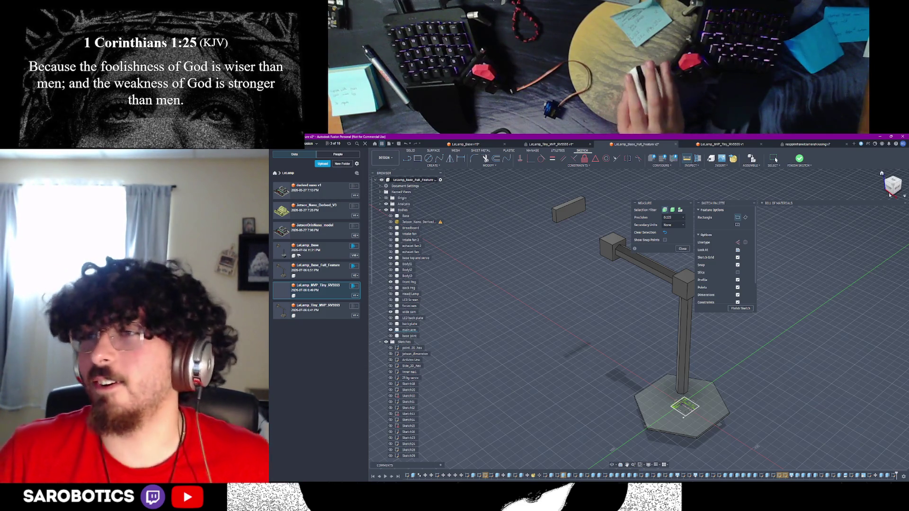
right_click(880, 174)
left_click(876, 176)
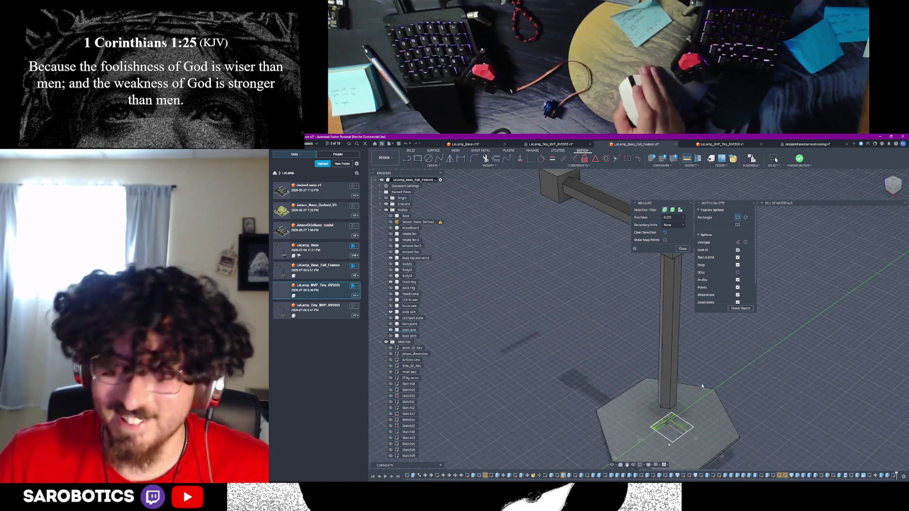
middle_click_drag(641, 469, 619, 468, "shift")
middle_click_drag(776, 160, 775, 160, "shift")
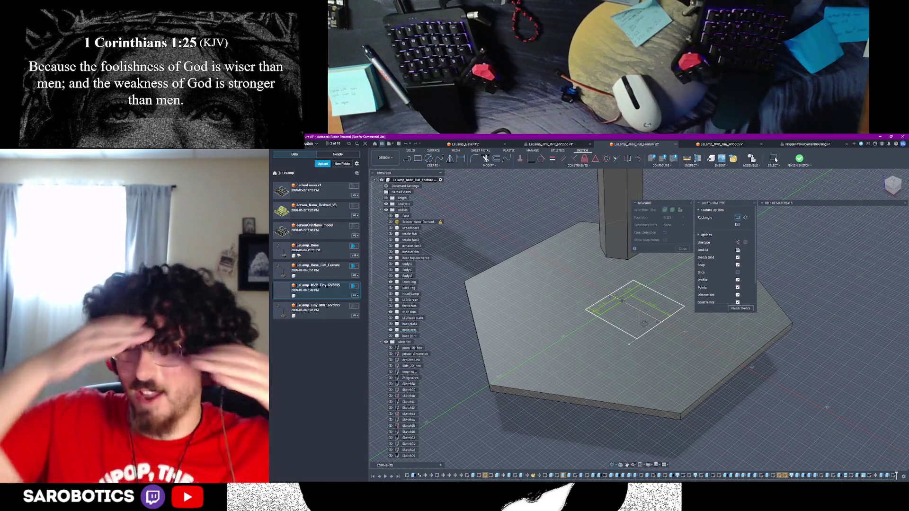
middle_click_drag(776, 160, 776, 160, "shift")
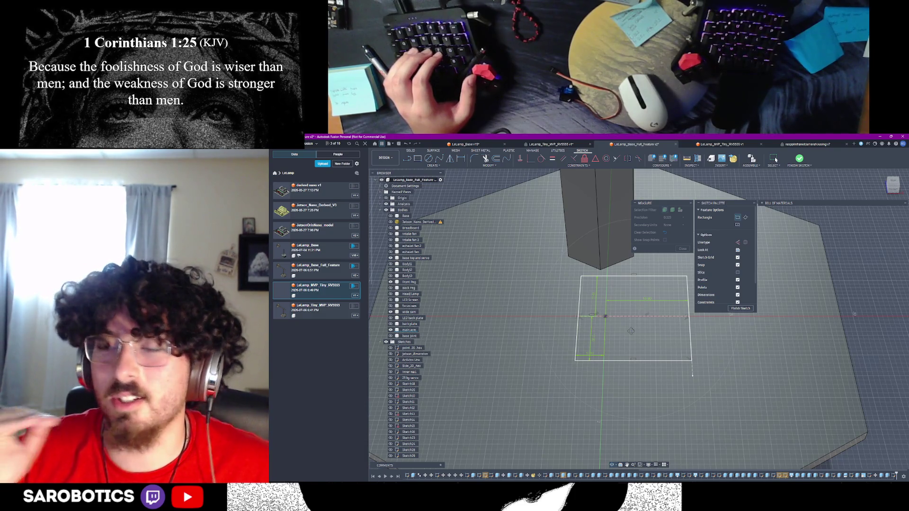
middle_click_drag(776, 160, 776, 160, "shift")
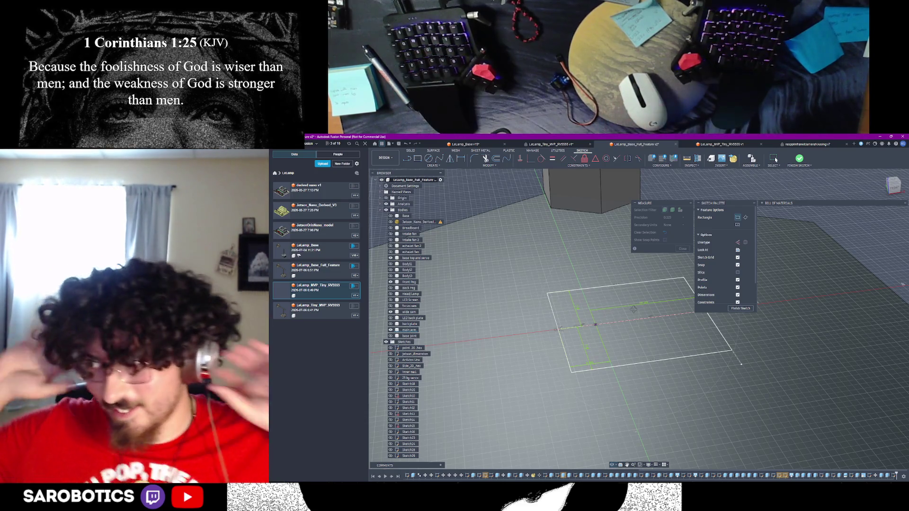
middle_click_drag(776, 160, 776, 160, "shift")
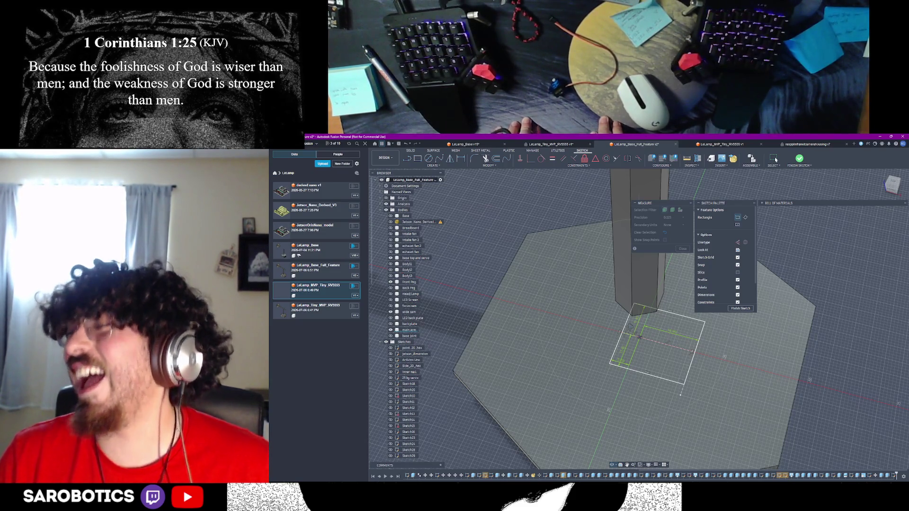
key("F6")
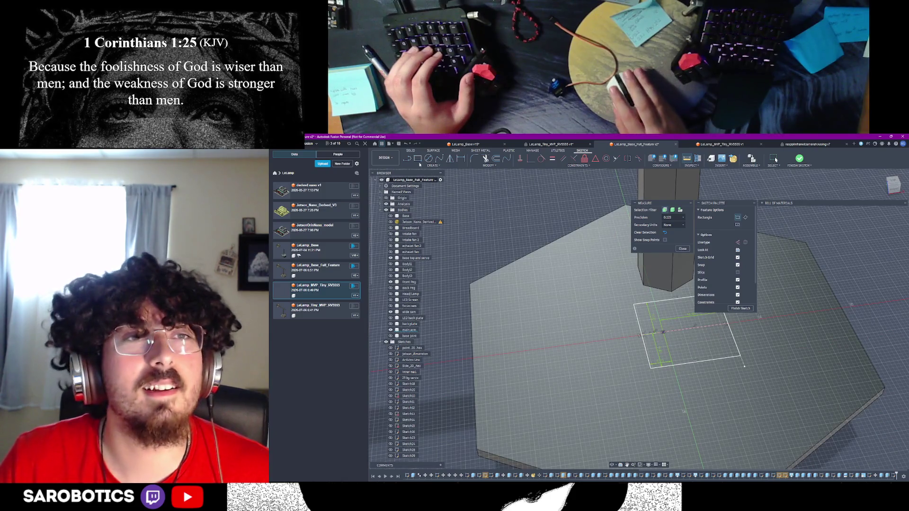
Measure the rectangle profile's area (510.72 mm²), compare it with the servo drawing, and finish the sketch
left_click(687, 333)
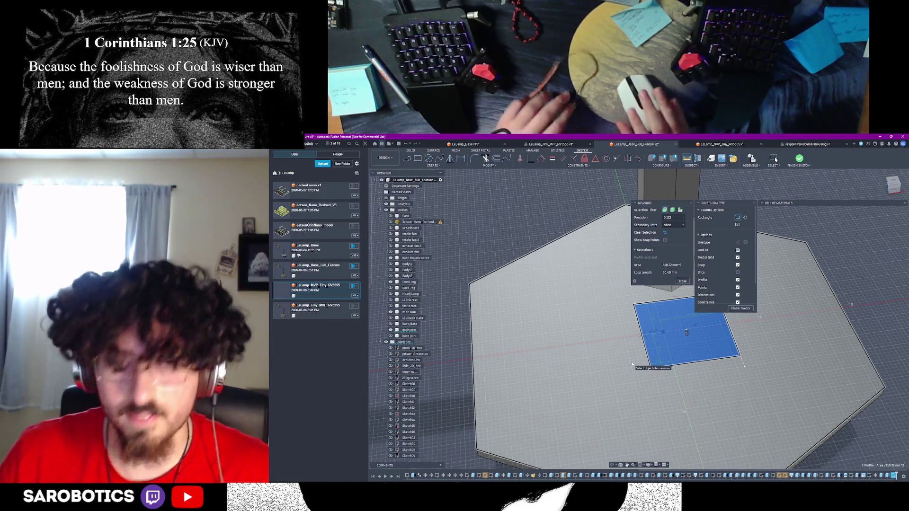
key("alt+Tab")
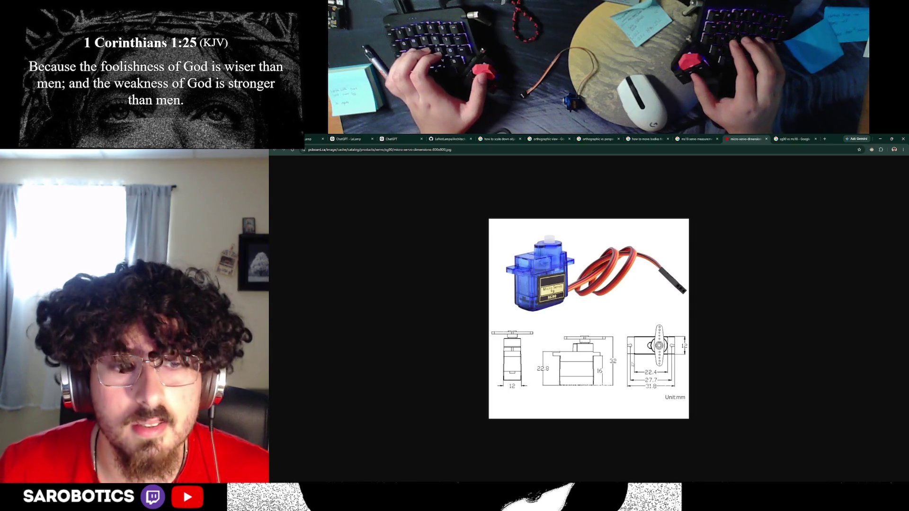
key("alt+Tab")
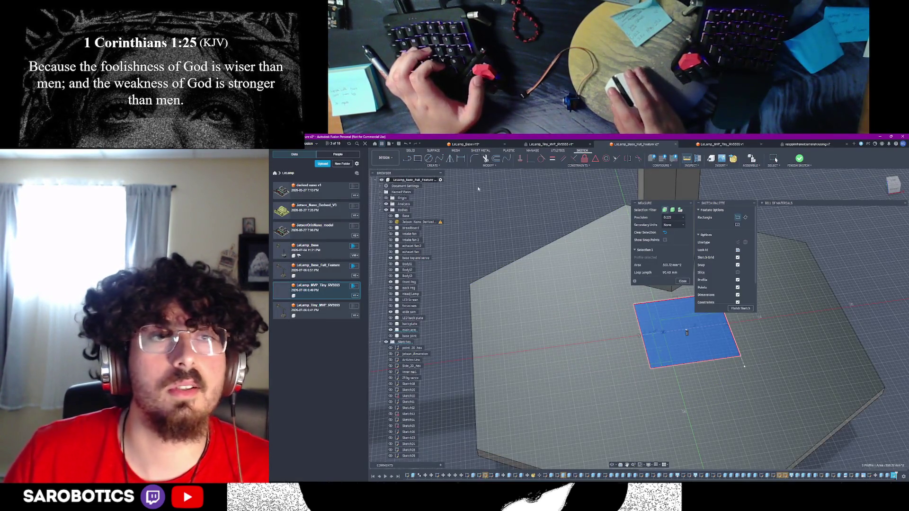
key("Escape")
Extrude the square profile under the pillar 12 mm with E
left_click(681, 337)
type("e")
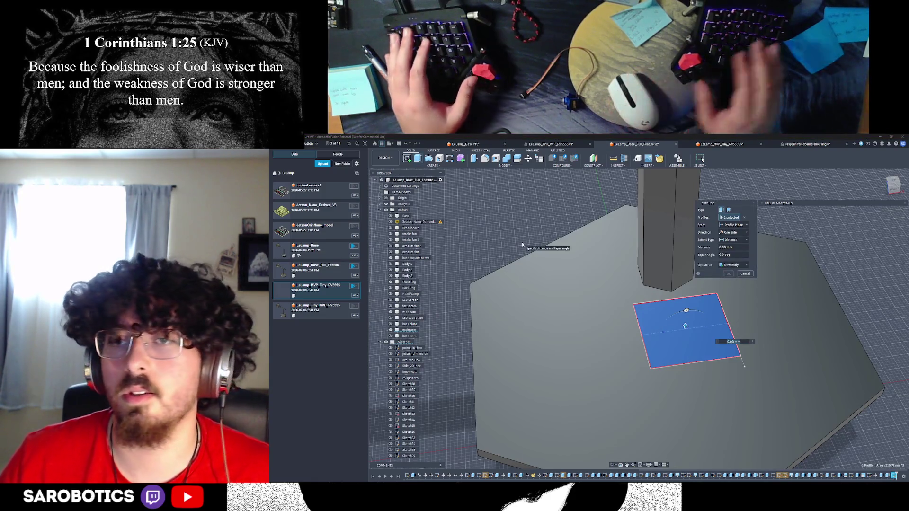
type("12")
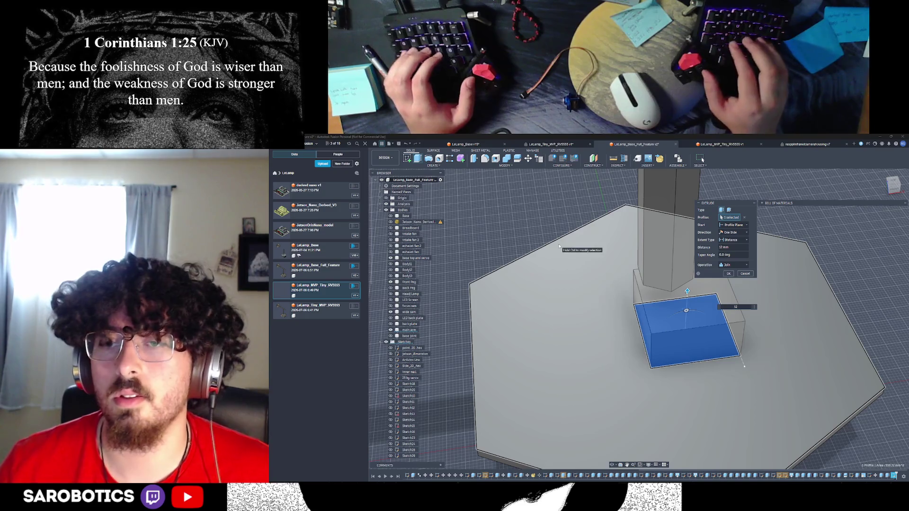
key("Return")
Show Sketch49's outline and toggle the main arm column to inspect the new block
scroll(393, 454, "down", 4)
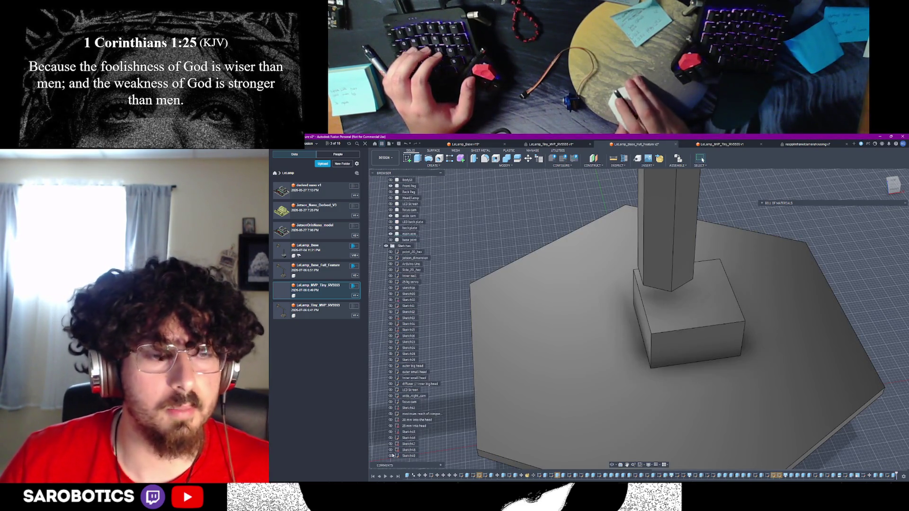
left_click(391, 456)
mouse_move(640, 379)
middle_mouse_down("shift")
mouse_move(649, 364)
mouse_move(659, 390)
mouse_move(661, 383)
mouse_move(627, 405)
middle_mouse_up("shift")
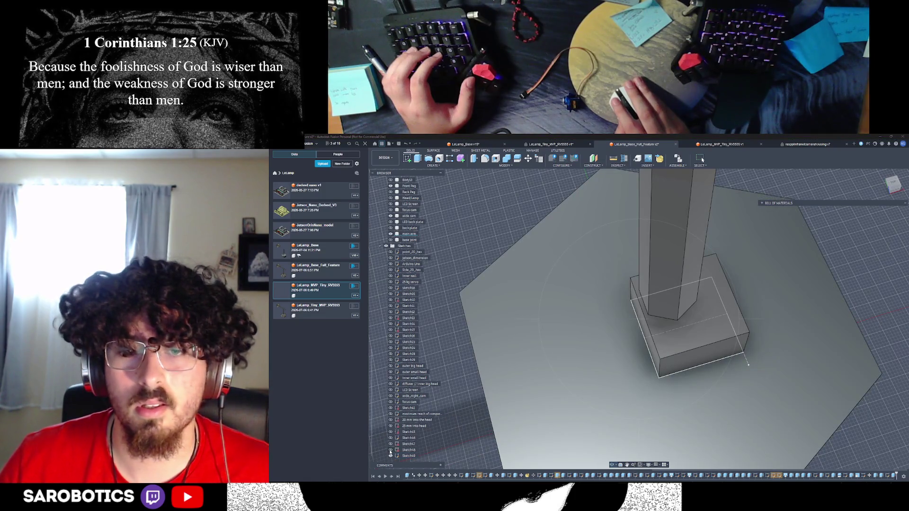
left_click(642, 362)
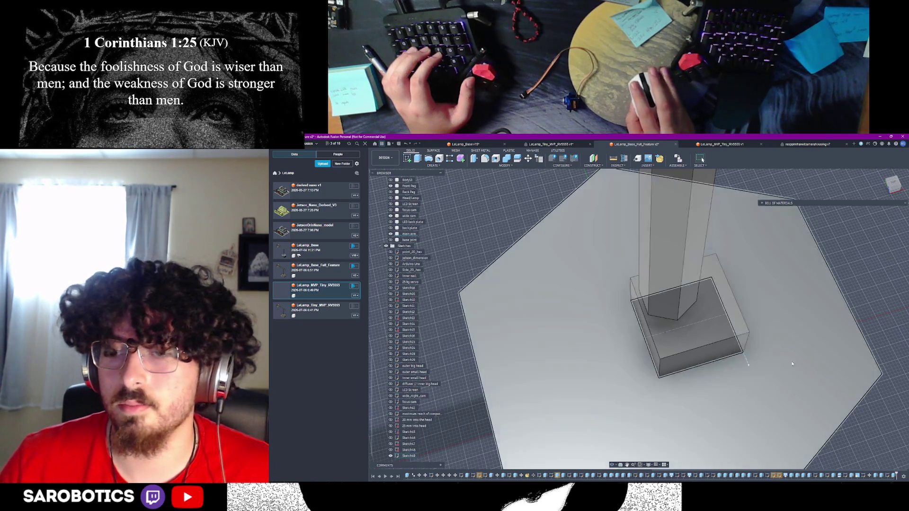
left_click(391, 235)
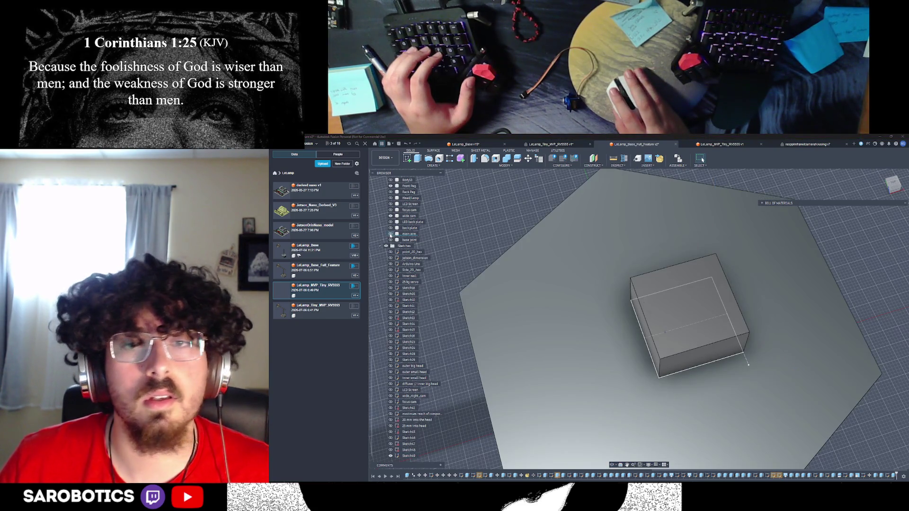
left_click(390, 235)
left_click(686, 325)
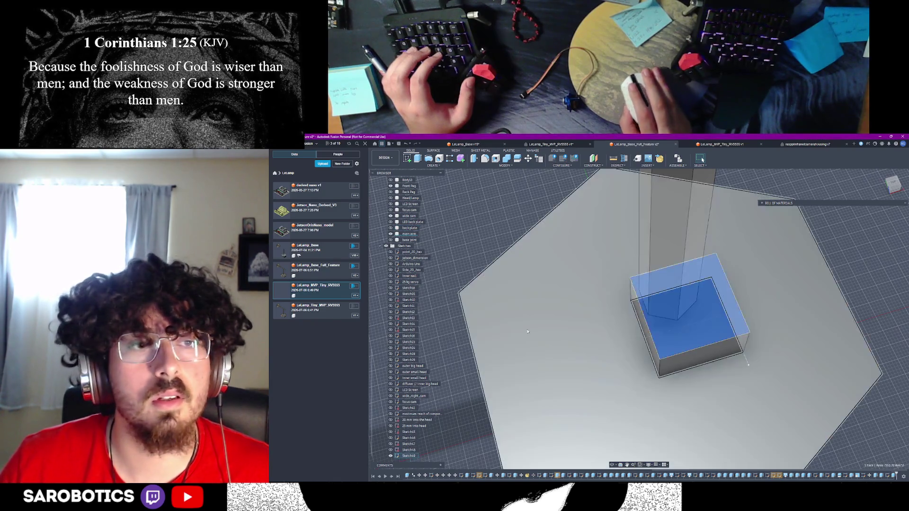
Check the block's top and front faces from several angles, then remove the block, leaving the square profile
middle_click_drag(542, 331, 663, 265, "shift")
left_click(708, 355)
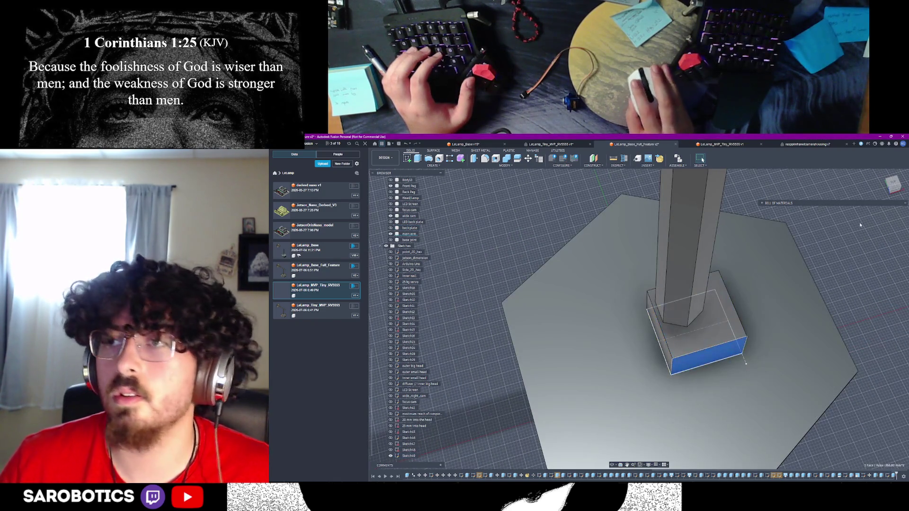
middle_click_drag(706, 339, 672, 349, "shift")
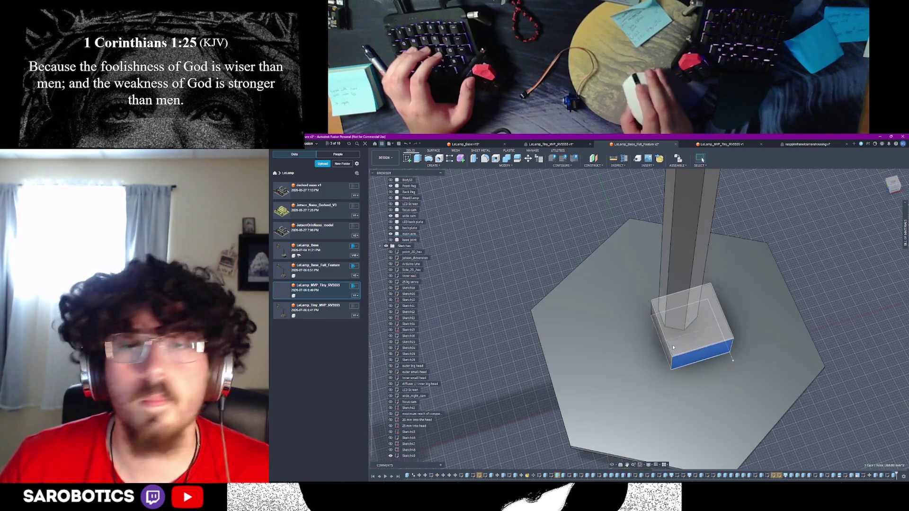
left_click(692, 340)
scroll(407, 239, "up", 5)
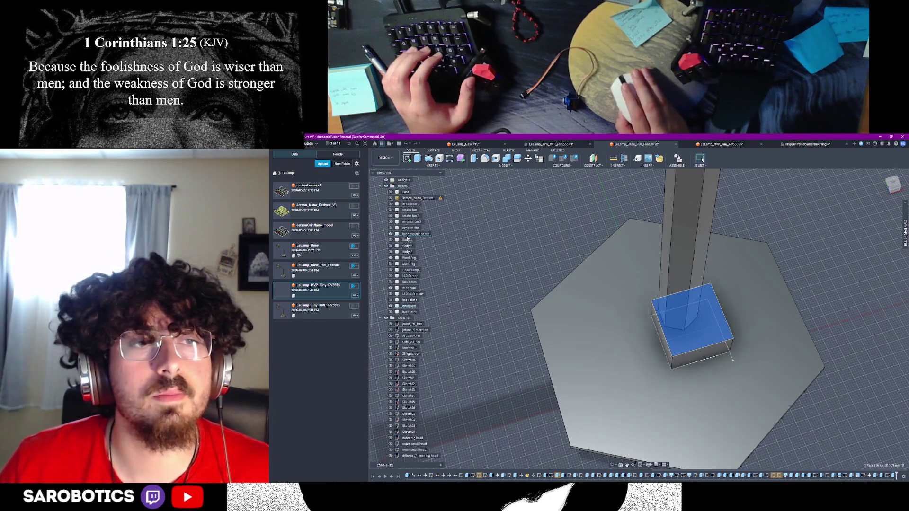
left_click(720, 332)
left_click(717, 332)
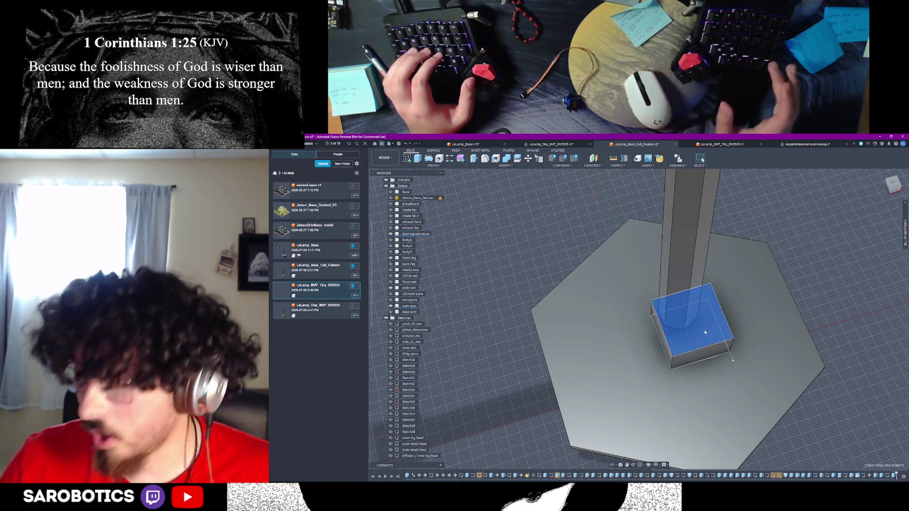
key("v")
key("v")
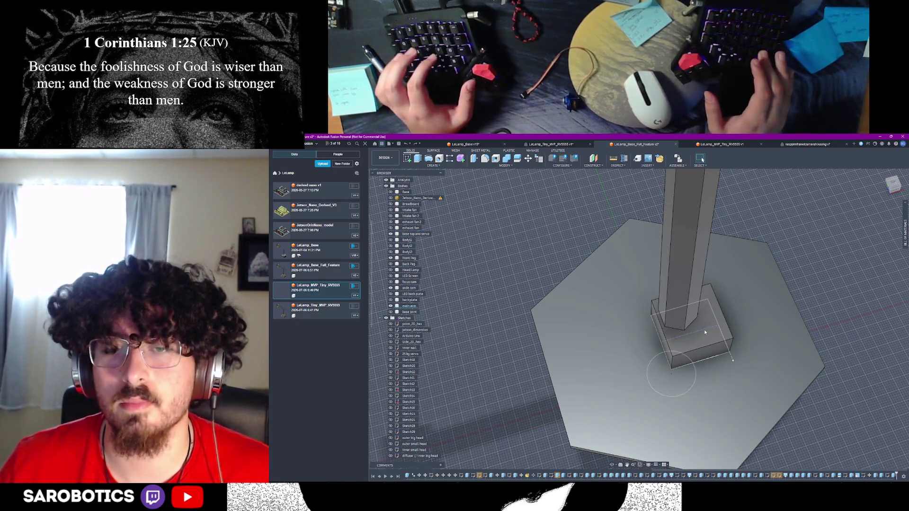
left_click(705, 333)
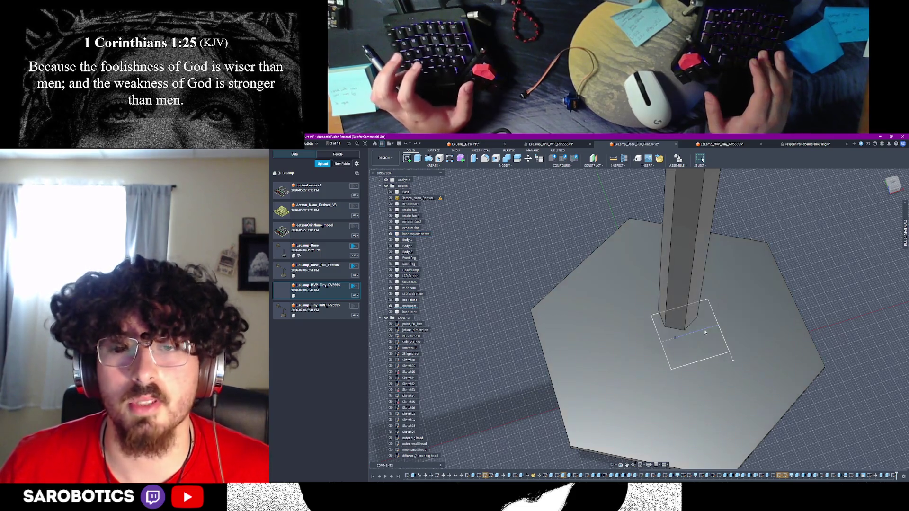
Measure from the square's top-left corner to the left edge midpoint, close it, and reopen the rectangle sketch
key("v")
scroll(701, 336, "up", 2)
scroll(702, 337, "up", 1)
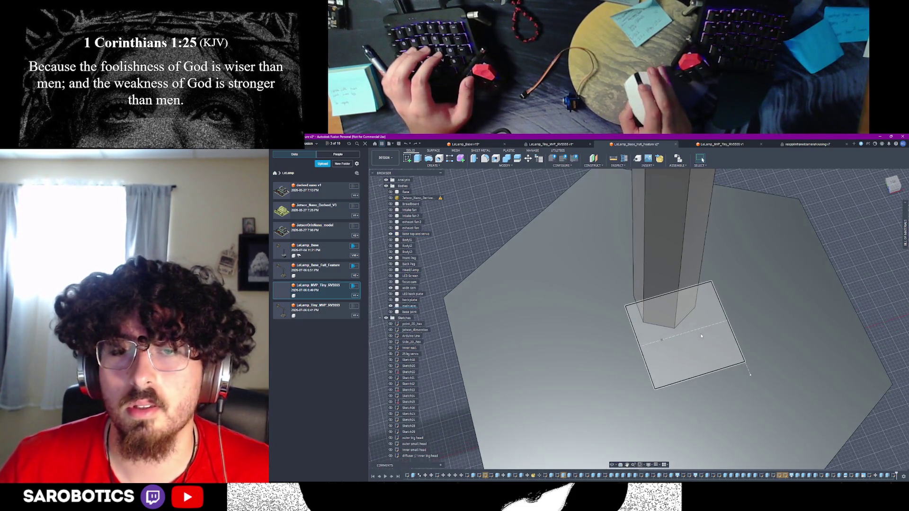
scroll(694, 336, "up", 2)
mouse_move(694, 336)
middle_mouse_down("shift")
mouse_move(679, 446)
mouse_move(471, 186)
middle_mouse_up("shift")
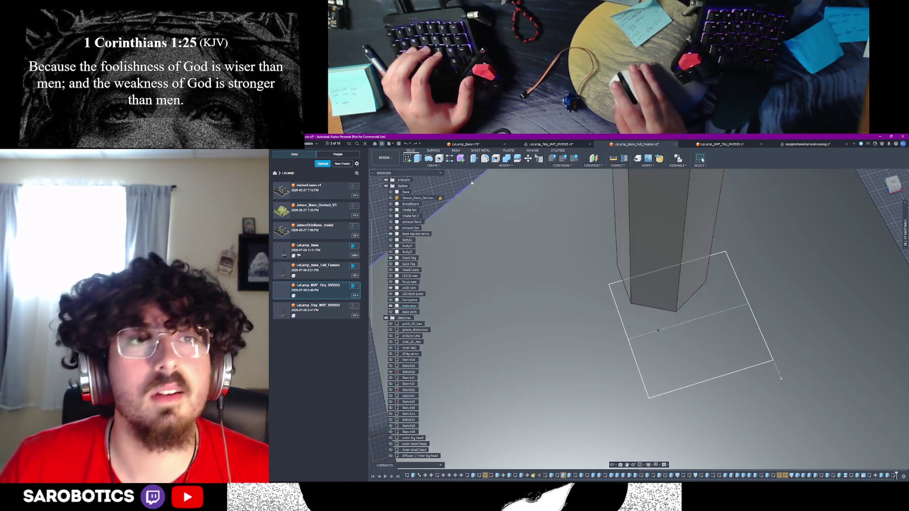
left_click(610, 285)
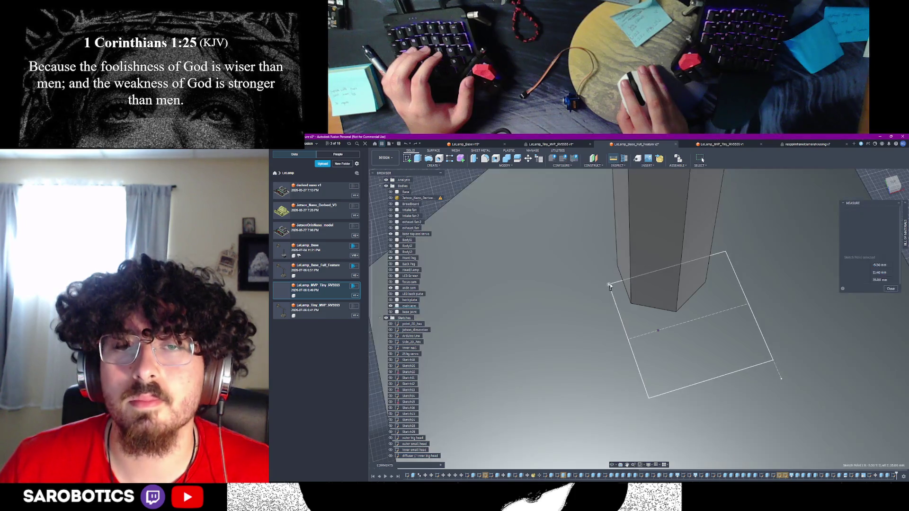
left_click(629, 341)
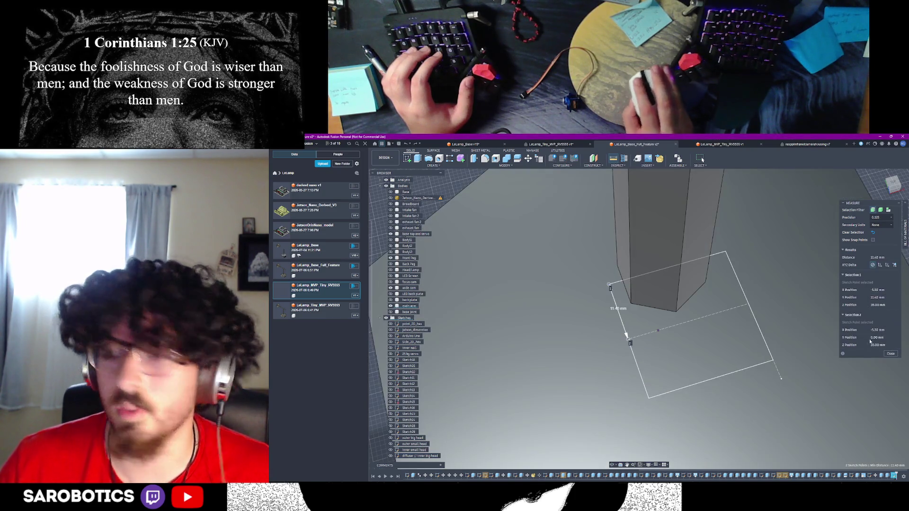
key("Escape")
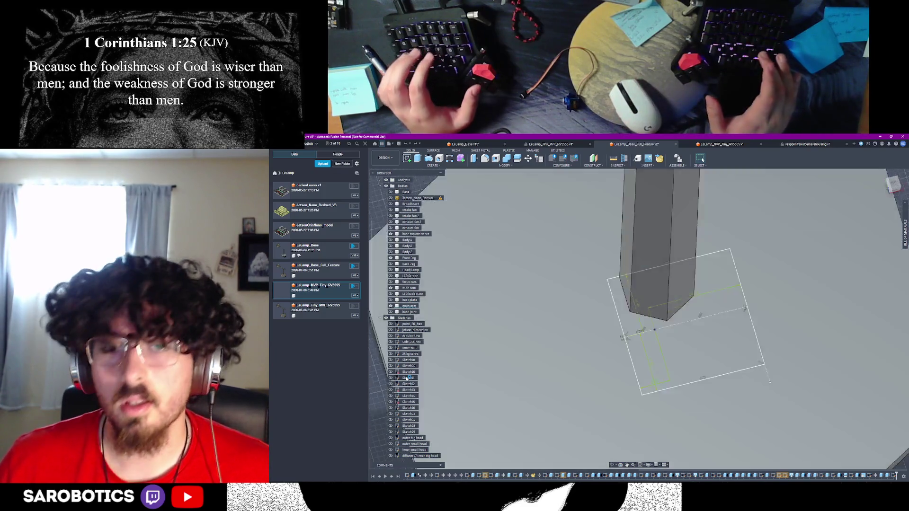
double_click(407, 378)
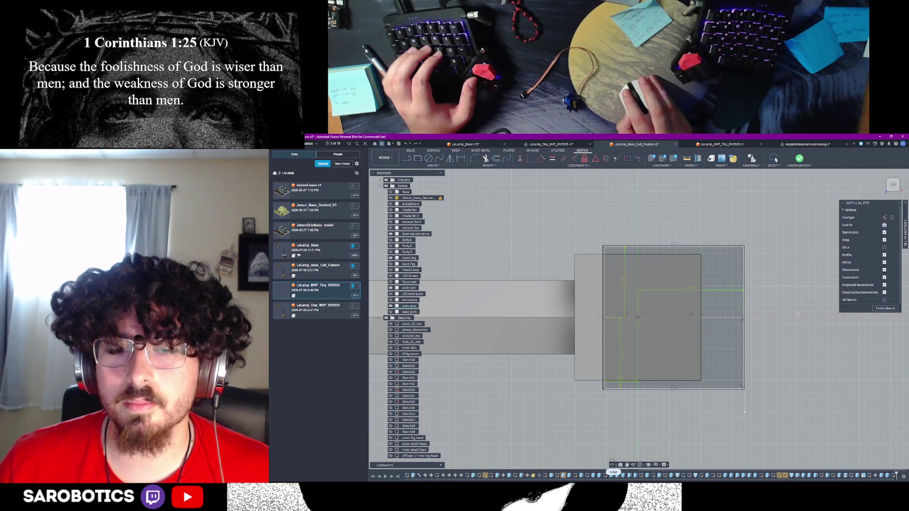
Orbit around the column and sketch to a straight-on front view of the rectangle
left_click(612, 465)
mouse_move(616, 440)
left_mouse_down()
mouse_move(674, 368)
mouse_move(633, 379)
left_mouse_up()
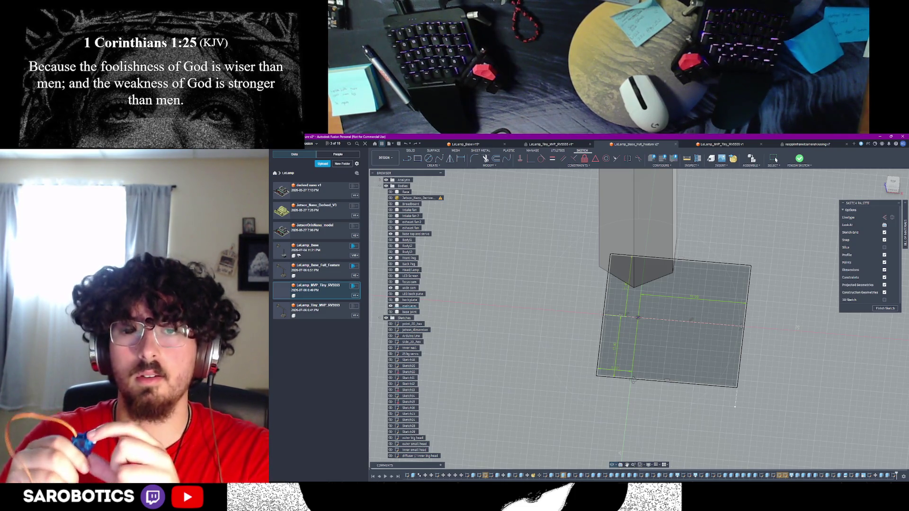
left_click_drag(633, 380, 639, 380)
key("super")
key("Escape")
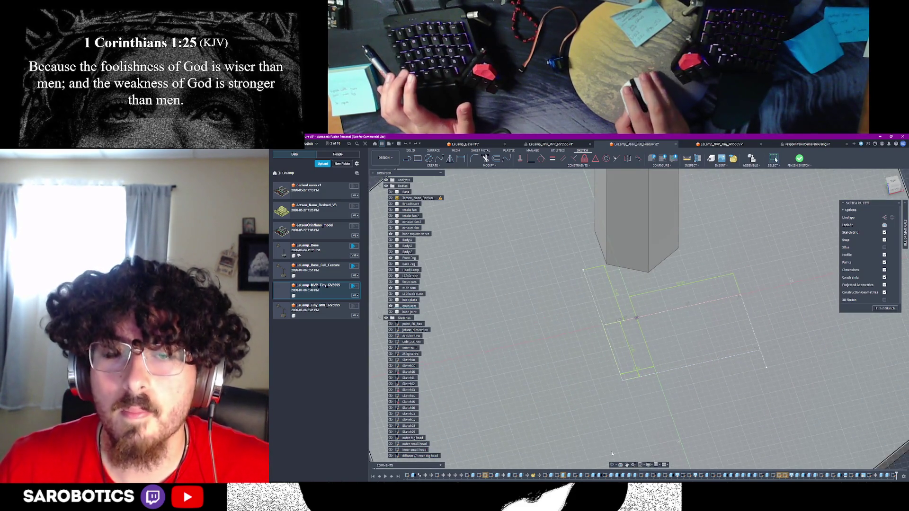
left_click(612, 465)
left_click_drag(654, 345, 642, 345)
right_click(655, 346)
left_click(654, 371)
left_click_drag(662, 400, 623, 400)
right_click(624, 400)
left_click(630, 379)
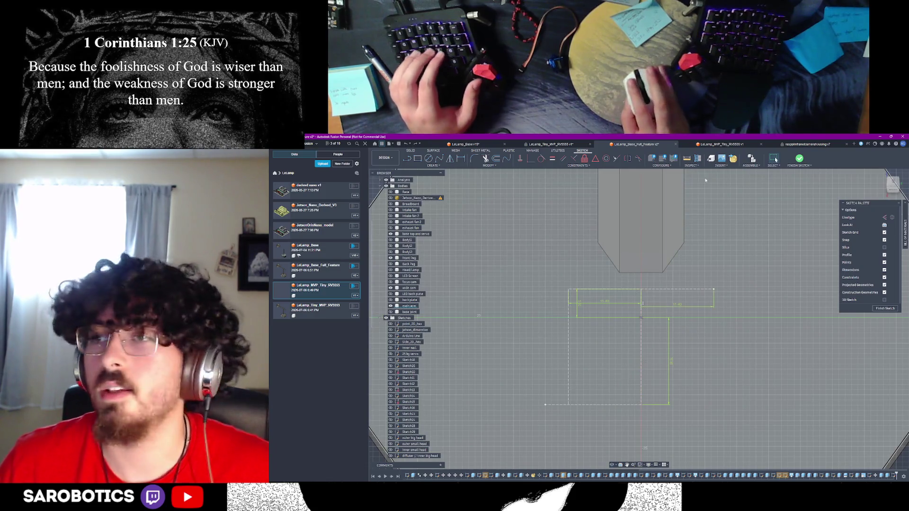
Start and cancel the Line tool, then start and cancel a Rectangle
key("l")
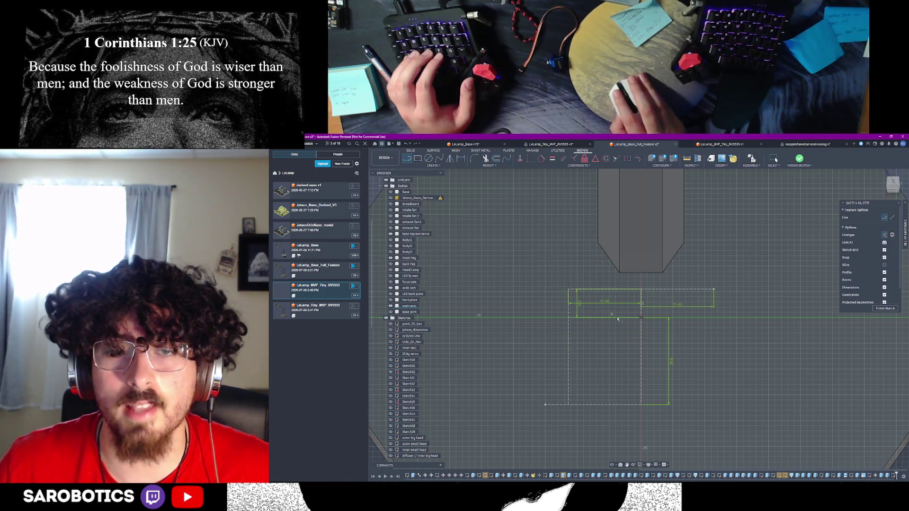
scroll(613, 317, "down", 1)
key("Escape")
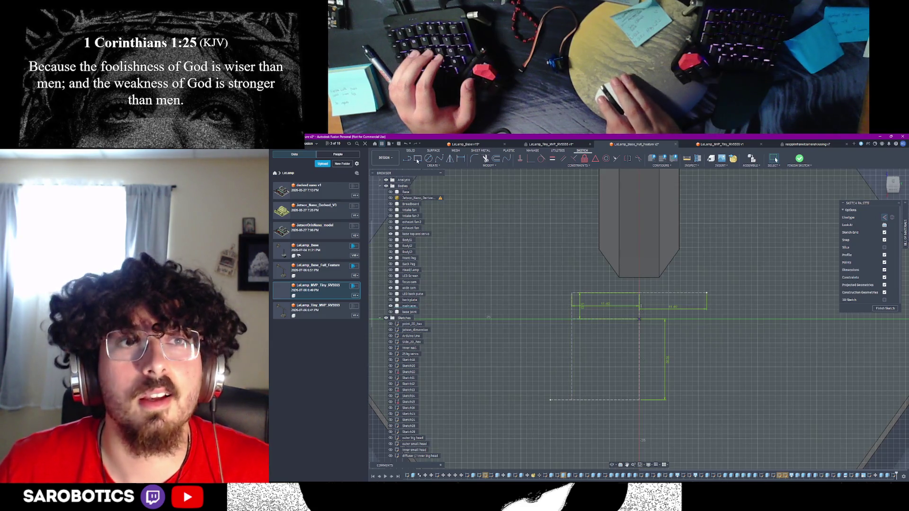
left_click(417, 160)
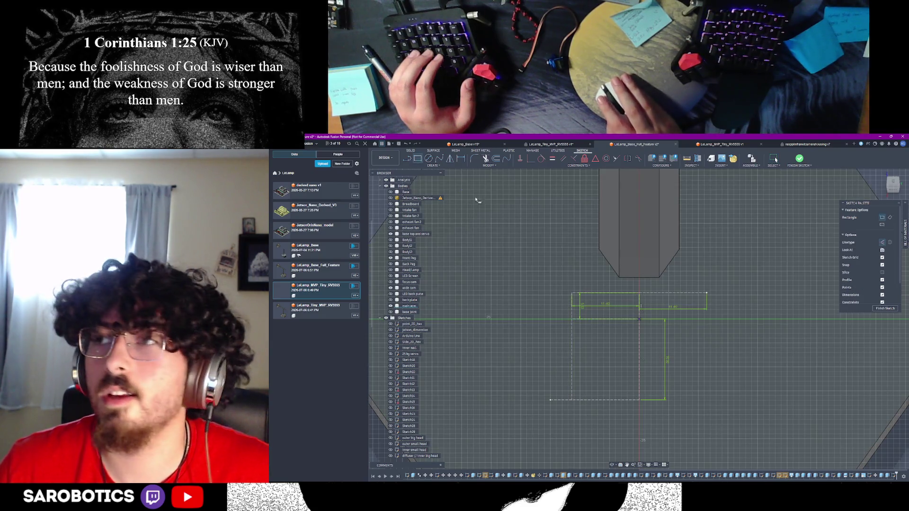
left_click(572, 295)
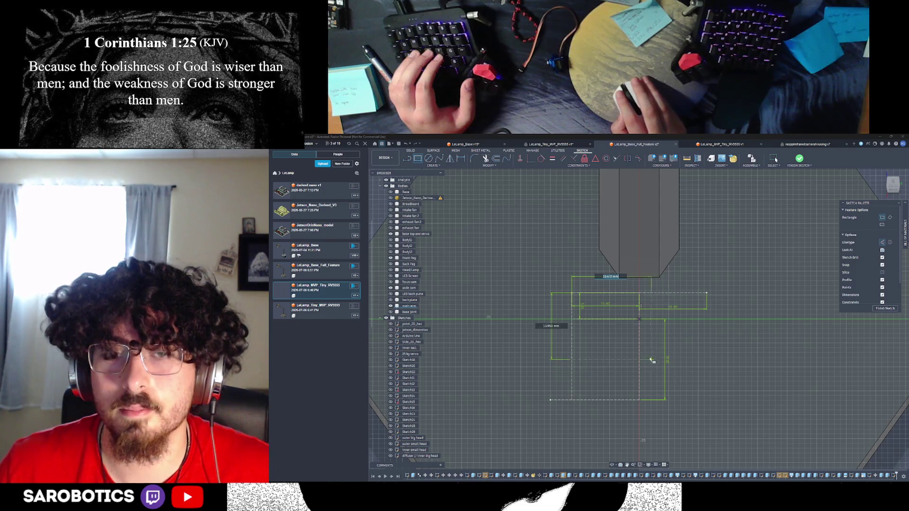
key("Escape")
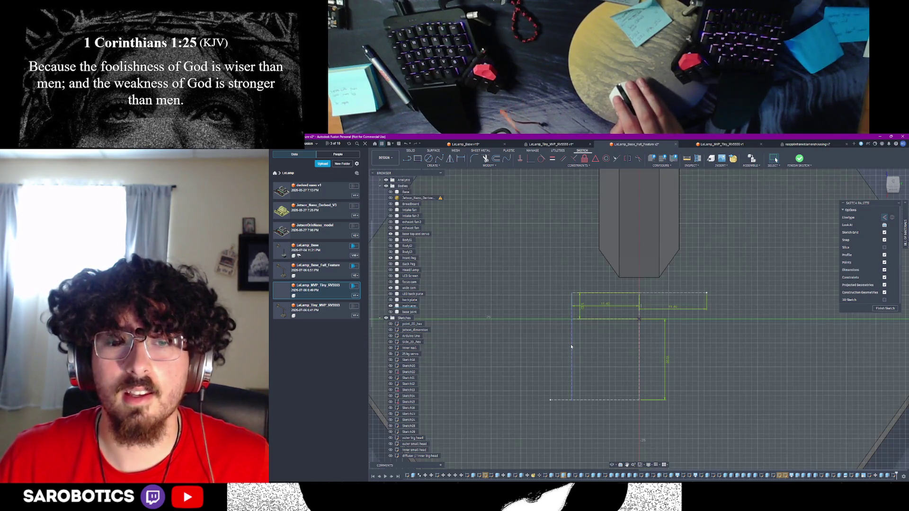
Measure the left vertical sketch line at 22.40 mm and compare it repeatedly with the servo drawing
left_click(571, 346)
key("i")
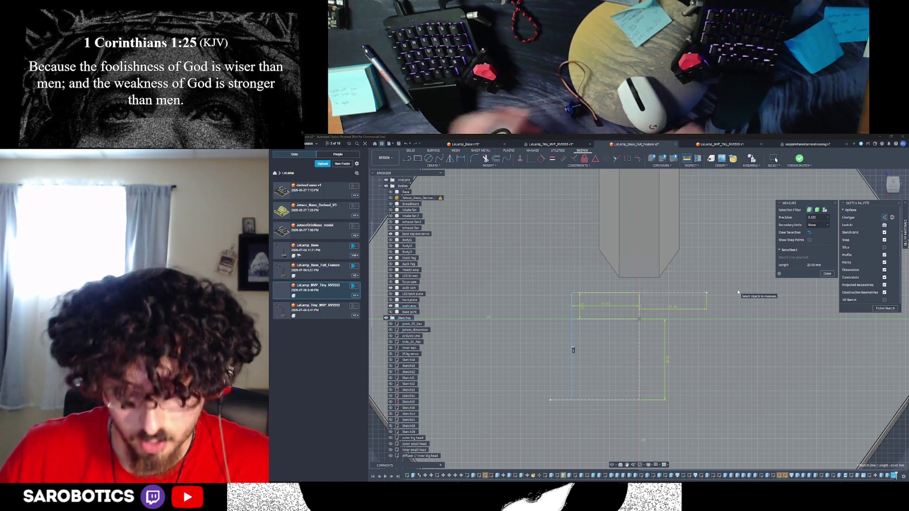
key("alt+Tab")
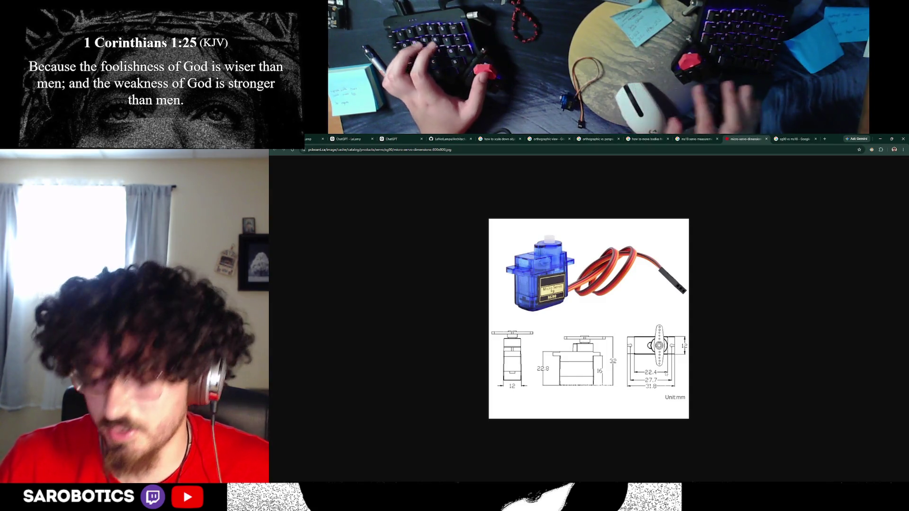
key("alt+Tab")
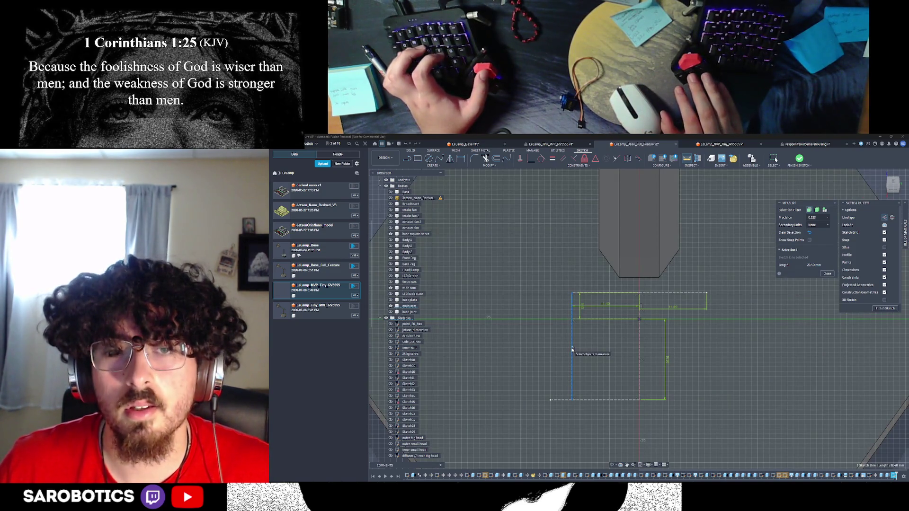
key("alt+Tab")
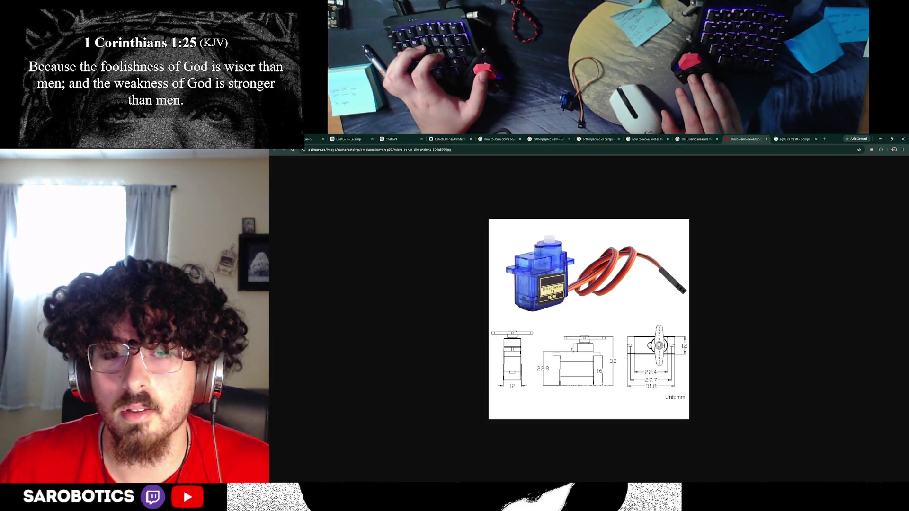
key("alt+Tab")
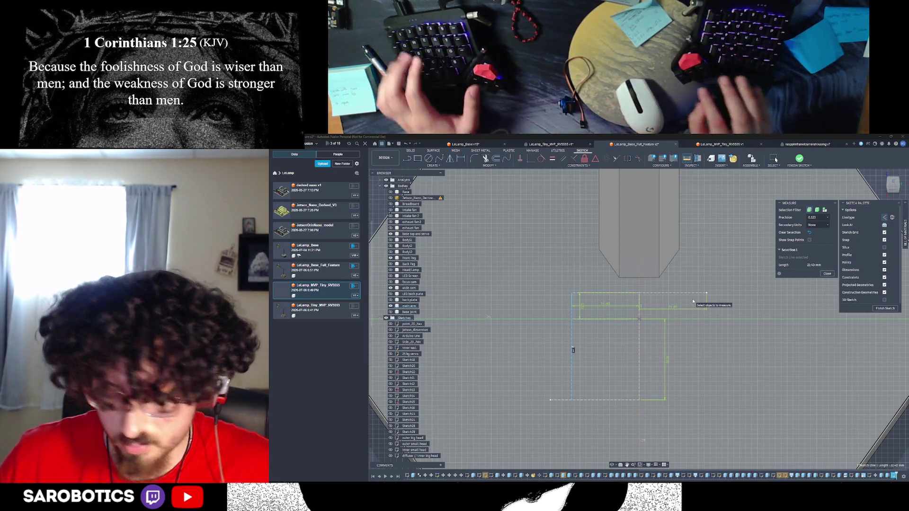
key("alt+Tab")
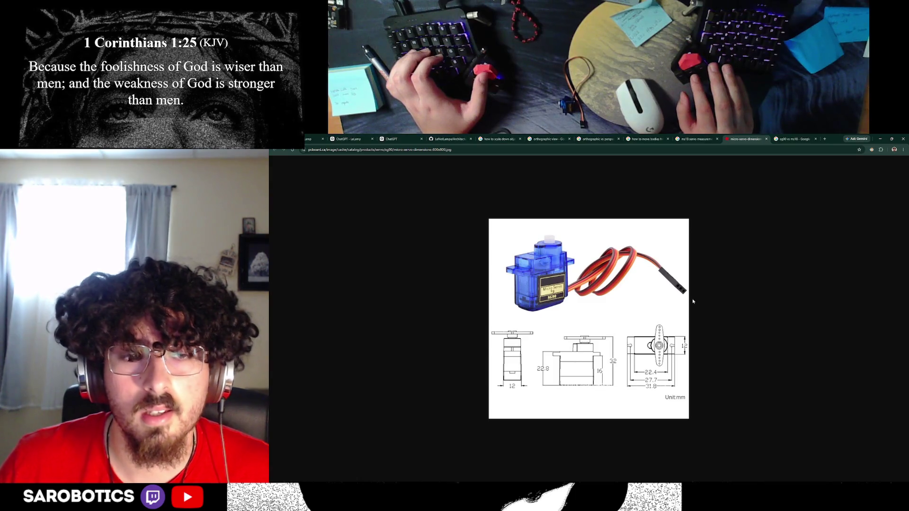
key("alt+Tab")
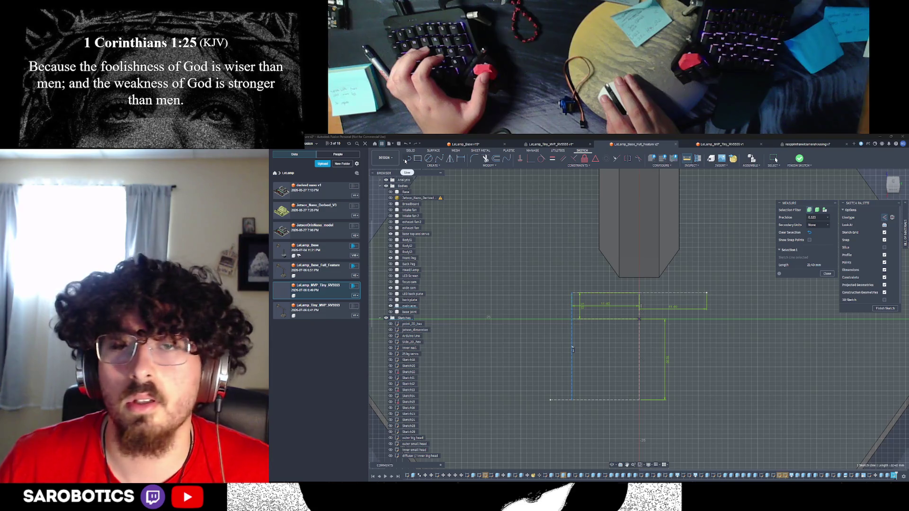
left_click(418, 160)
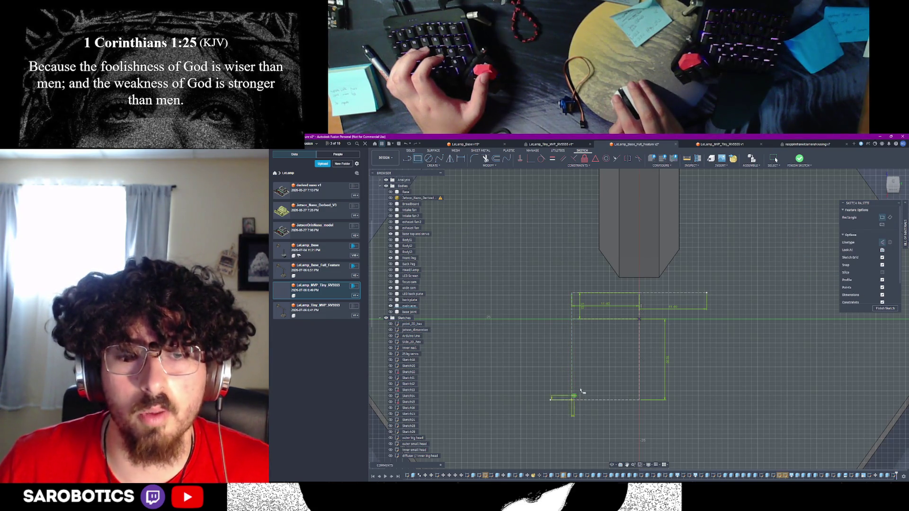
Draw a larger rectangle around the earlier lines, redoing the misplaced first attempt, and finish the sketch
left_click(551, 400)
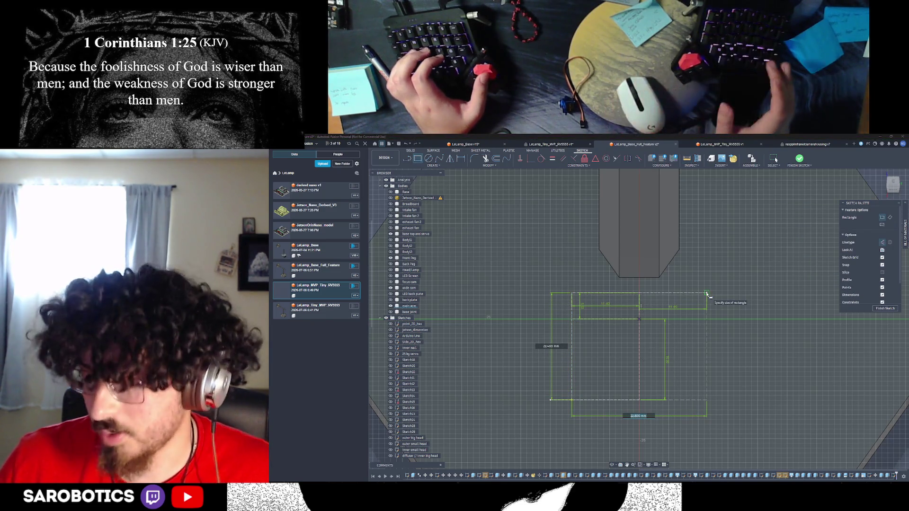
left_click(707, 295)
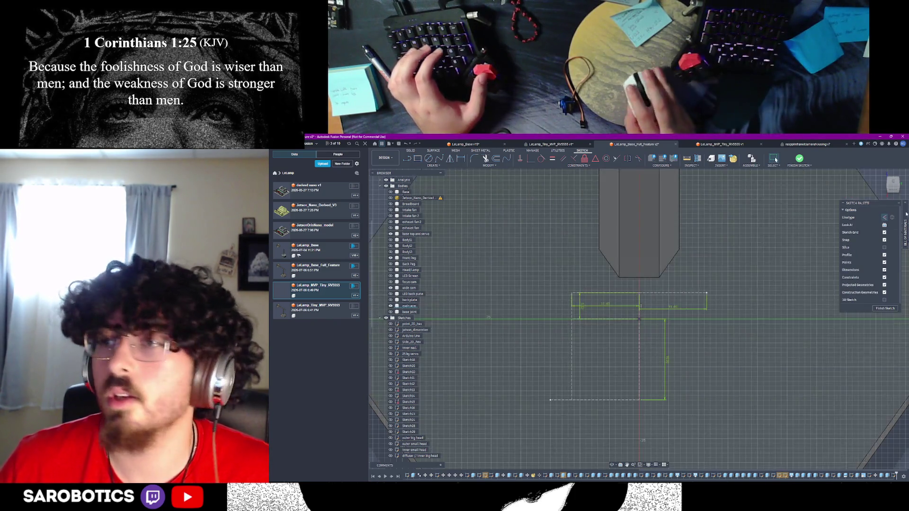
key("ctrl+z")
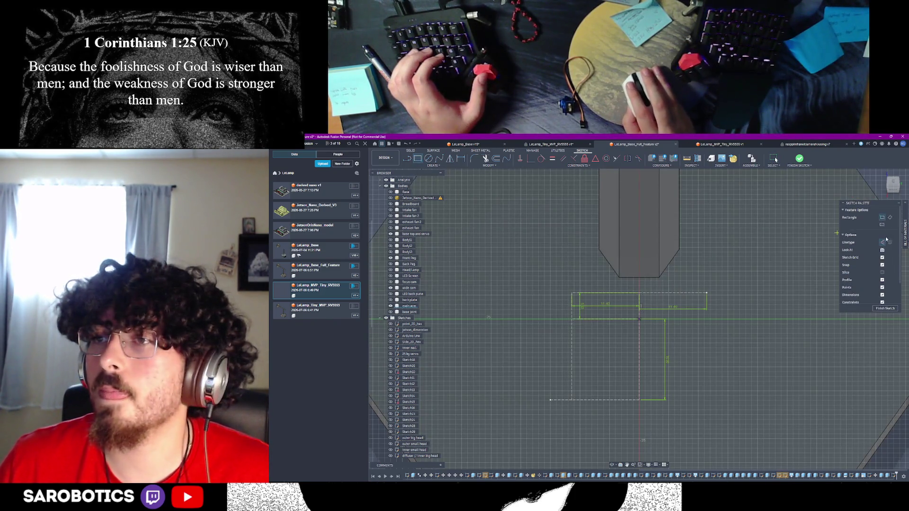
left_click(572, 400)
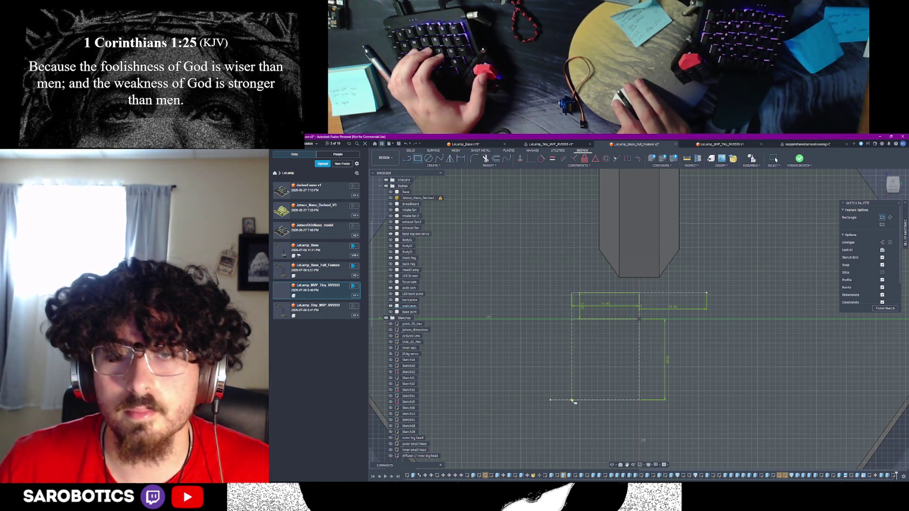
left_click(707, 294)
key("Escape")
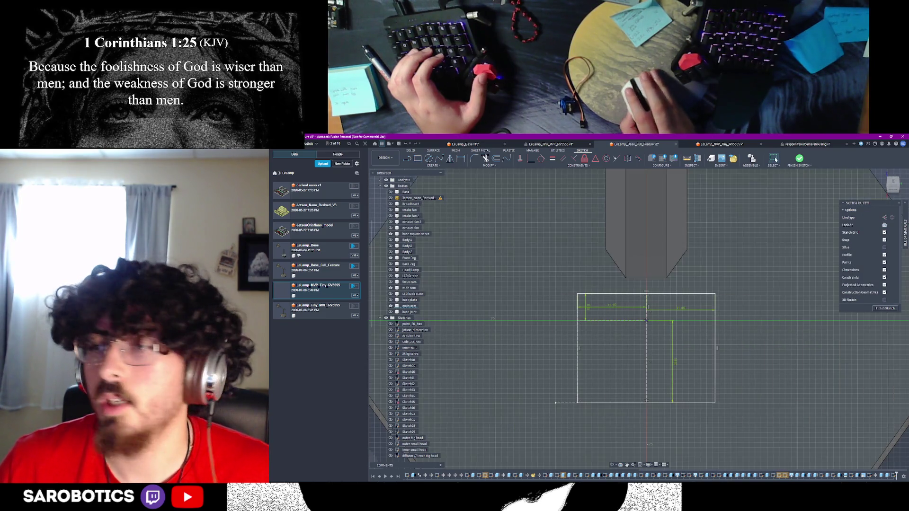
right_click_drag(604, 319, 703, 350)
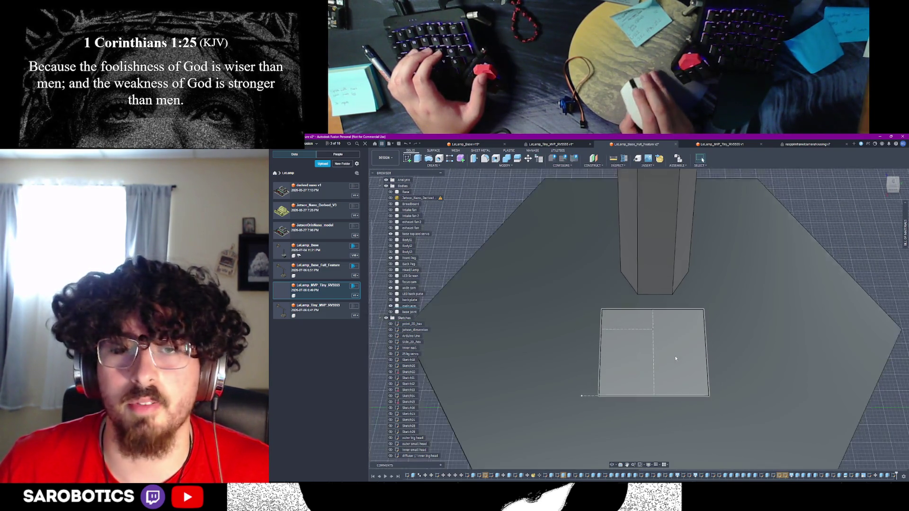
Extrude the rectangle profile 12 mm after checking the servo drawing for the height
left_click(678, 356)
key("e")
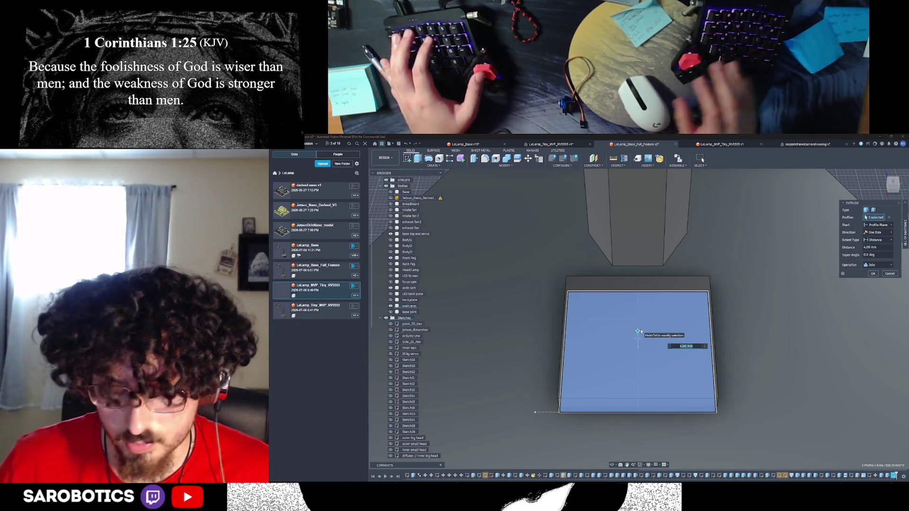
key("alt+Tab")
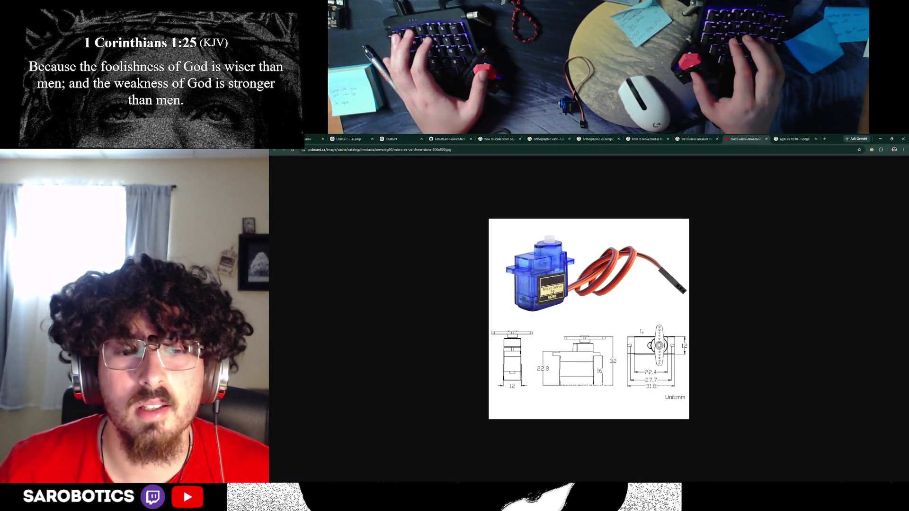
key("alt+Tab")
type("12")
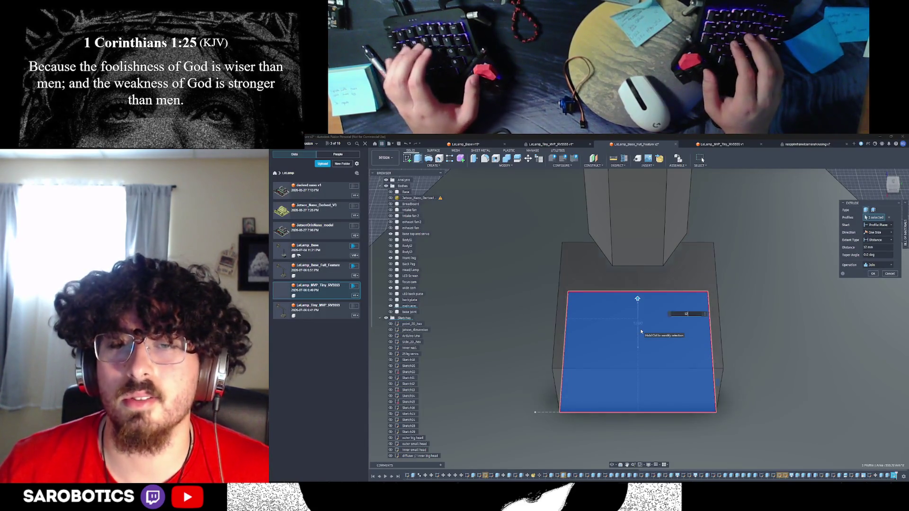
key("Return")
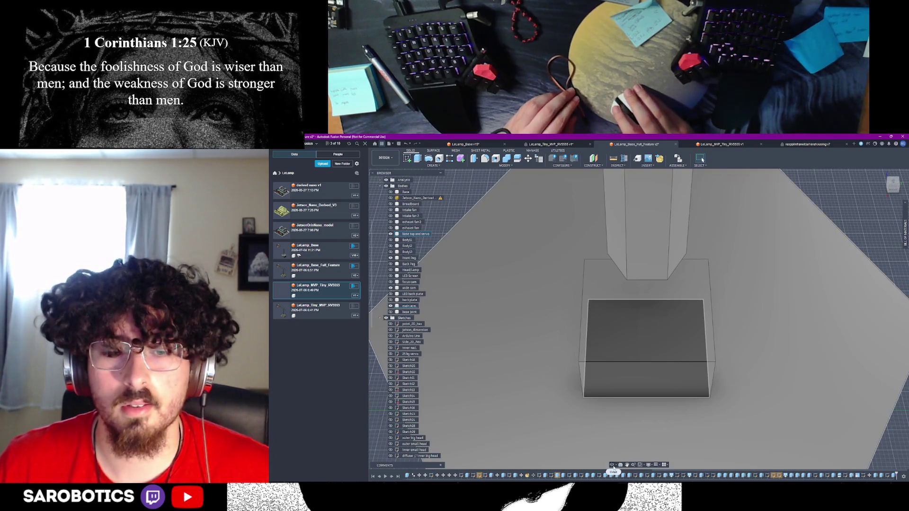
middle_click_drag(753, 328, 651, 367, "shift")
scroll(390, 458, "down", 3)
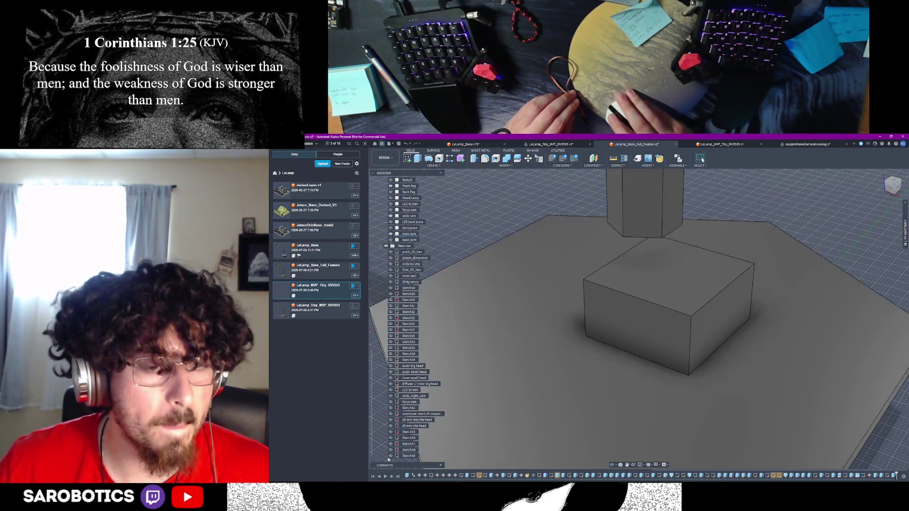
Show Sketch49, try and cancel a Move, and delete the box while keeping its square sketch
left_click(391, 457)
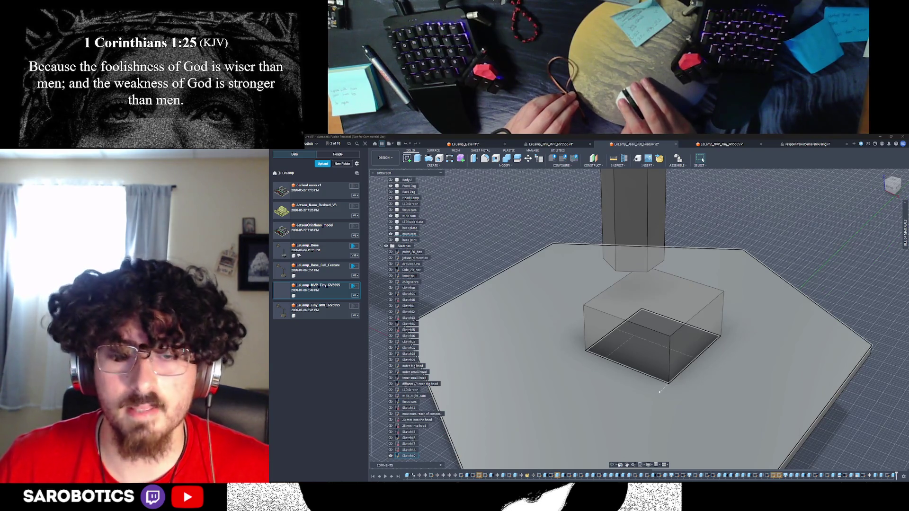
mouse_move(617, 457)
middle_mouse_down("shift")
mouse_move(623, 322)
mouse_move(645, 353)
mouse_move(612, 374)
middle_mouse_up("shift")
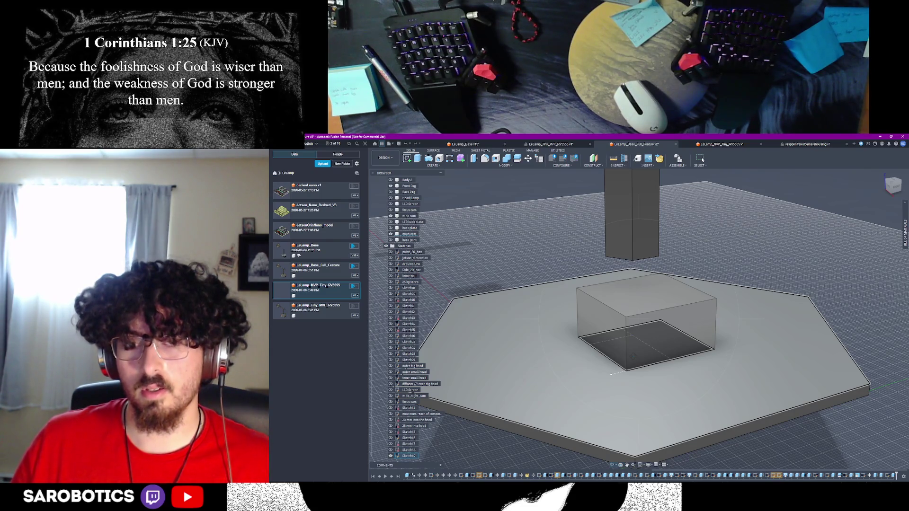
key("Return")
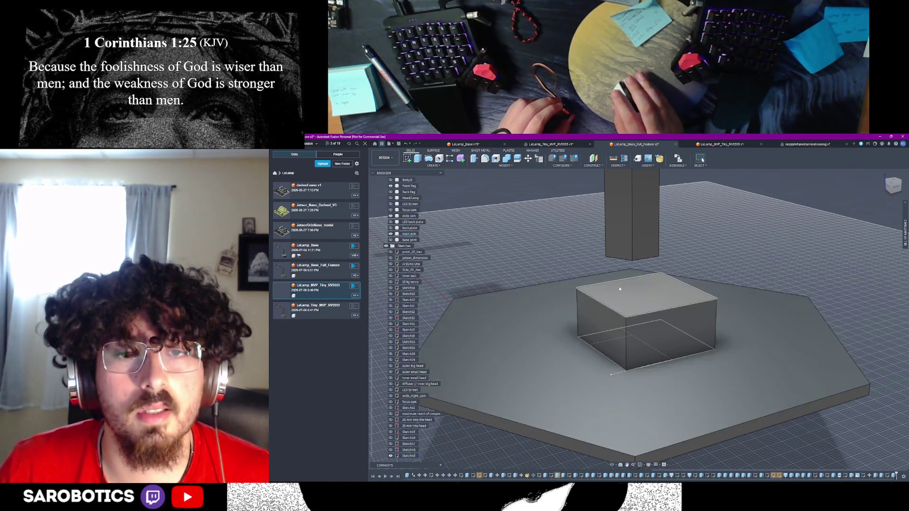
key("ctrl+z")
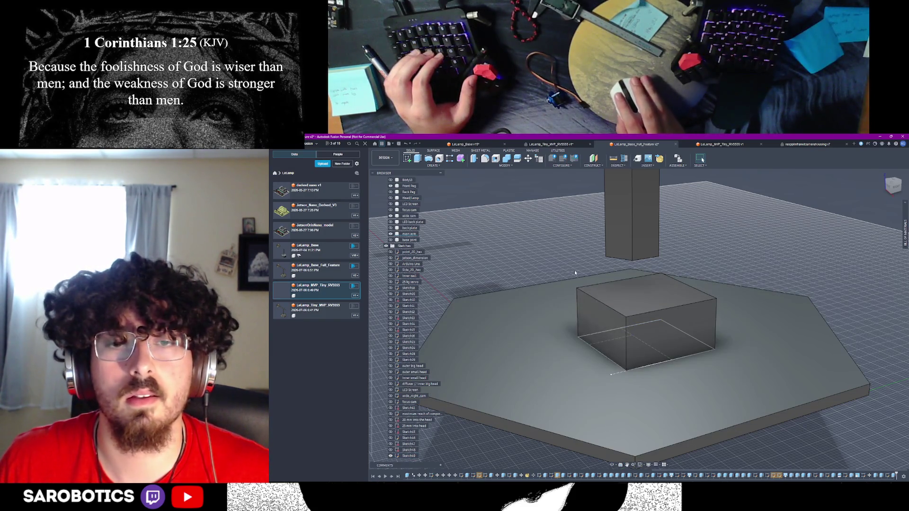
left_click(527, 161)
key("Escape")
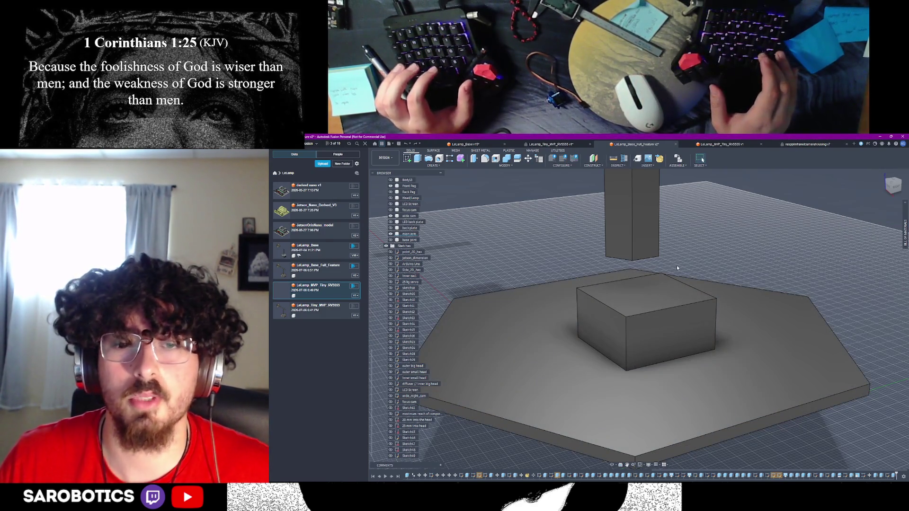
key("ctrl+z")
left_click(419, 161)
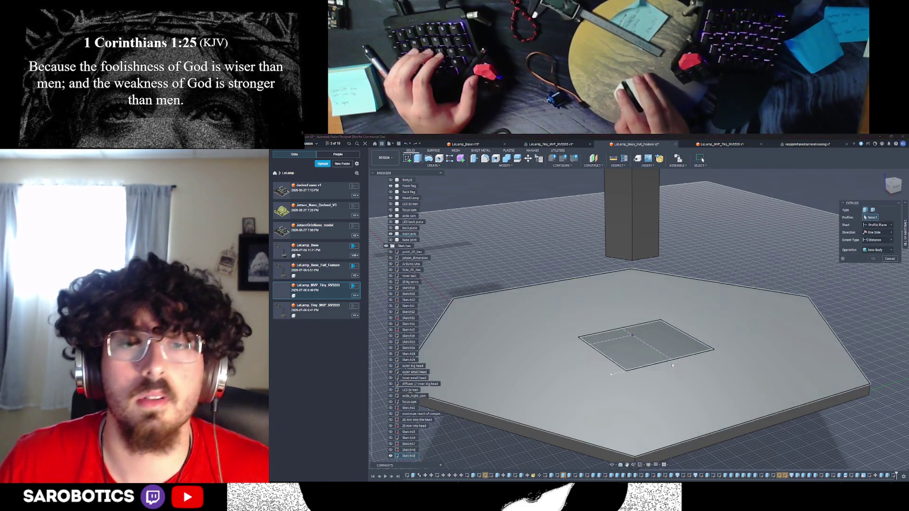
Extrude the square profile 12 mm with the operation set to New Body
left_click(676, 350)
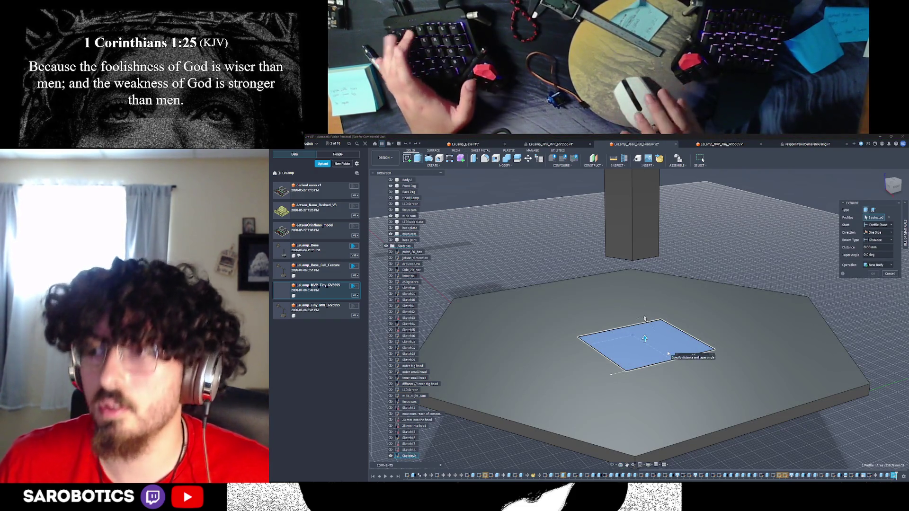
type("12")
left_click(878, 266)
left_click(867, 291)
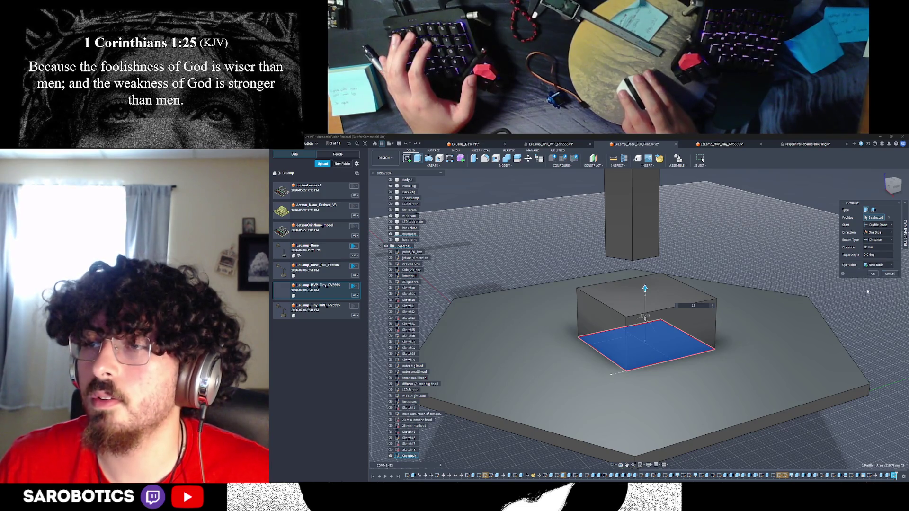
left_click(874, 276)
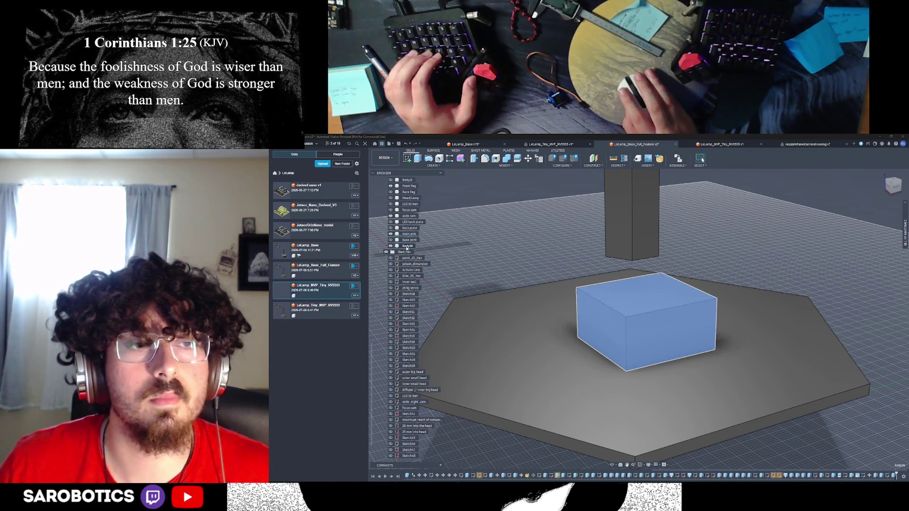
right_click(406, 249)
left_click(420, 333)
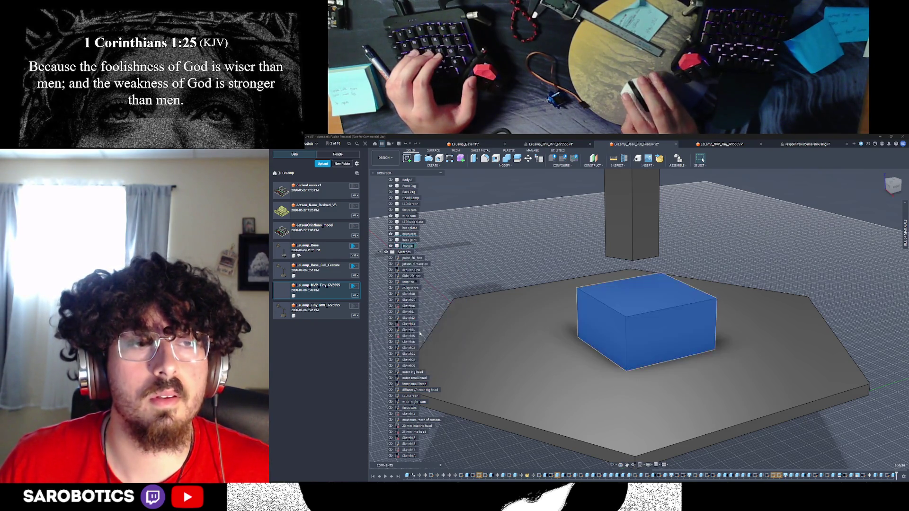
Rename the new body to 'tilting servo' and orbit to a lower view of the base and box
type("servo")
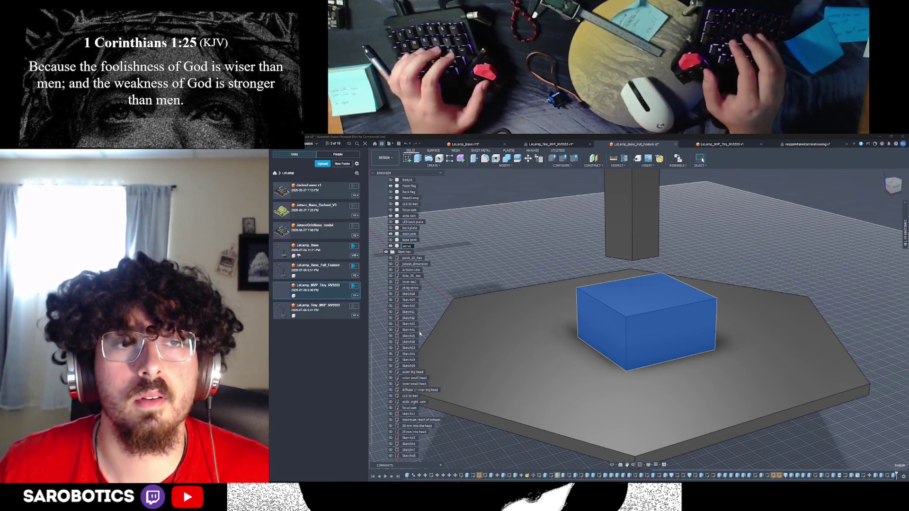
type("tilting servo")
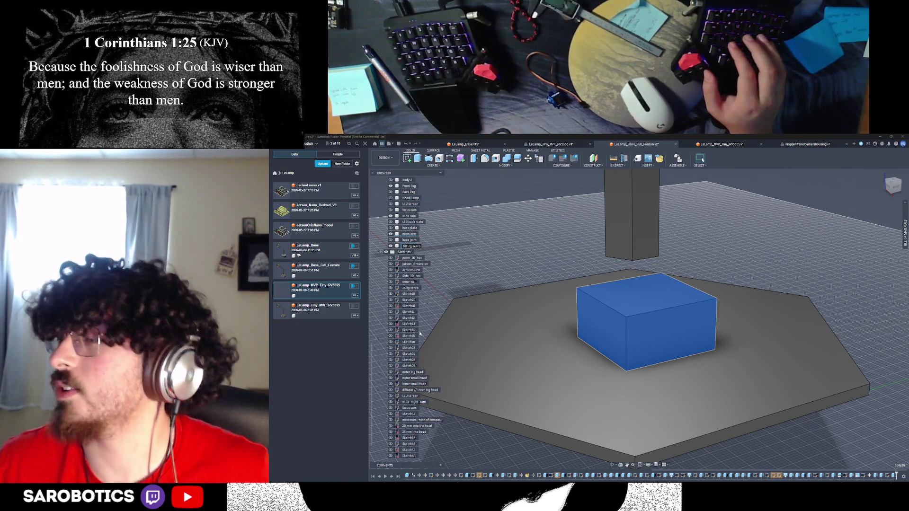
key("Return")
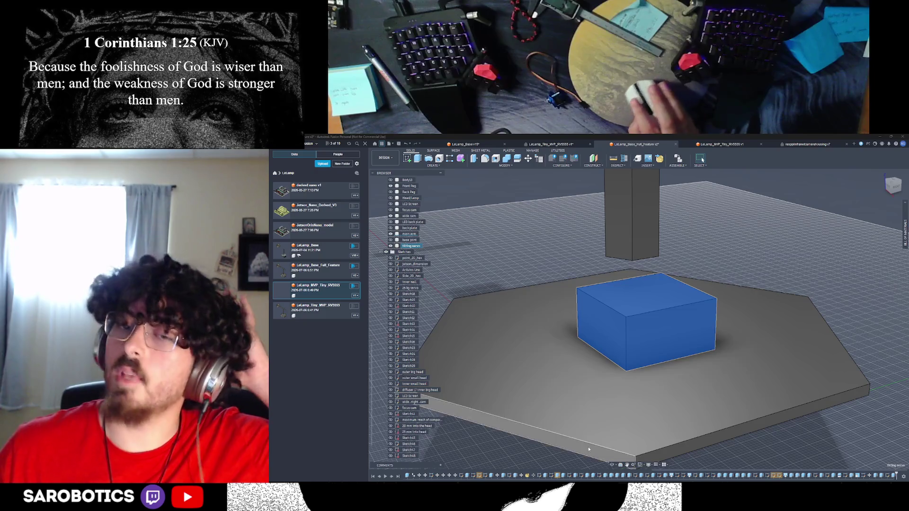
middle_click_drag(420, 334, 630, 459, "shift")
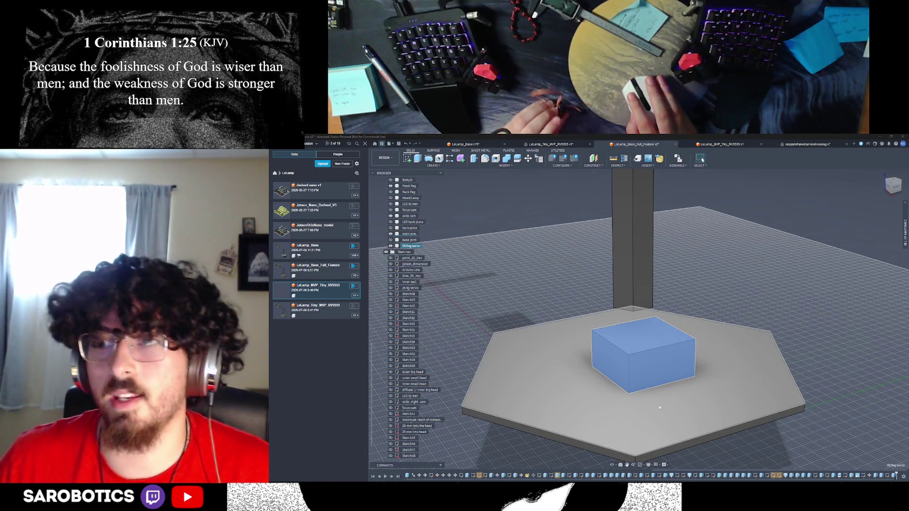
mouse_move(633, 372)
middle_mouse_down("shift")
mouse_move(634, 412)
mouse_move(651, 392)
mouse_move(641, 372)
mouse_move(639, 381)
middle_mouse_up("shift")
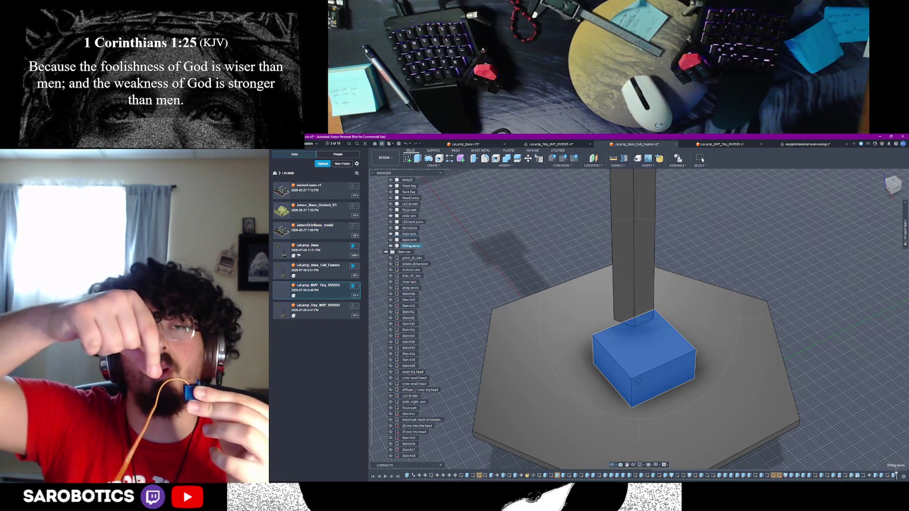
Inspect the base and servo box up close, select the box's front face, then bring up Chrome
middle_click_drag(702, 160, 703, 160, "shift")
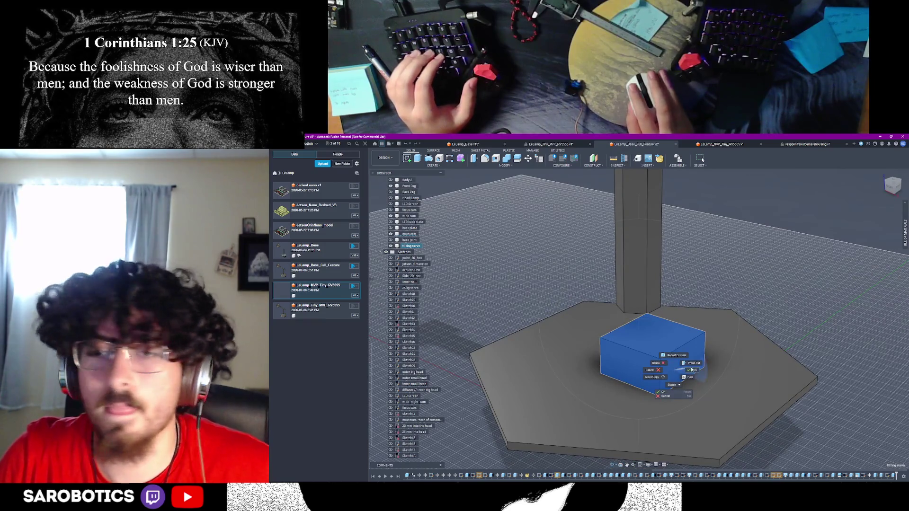
left_click(418, 160)
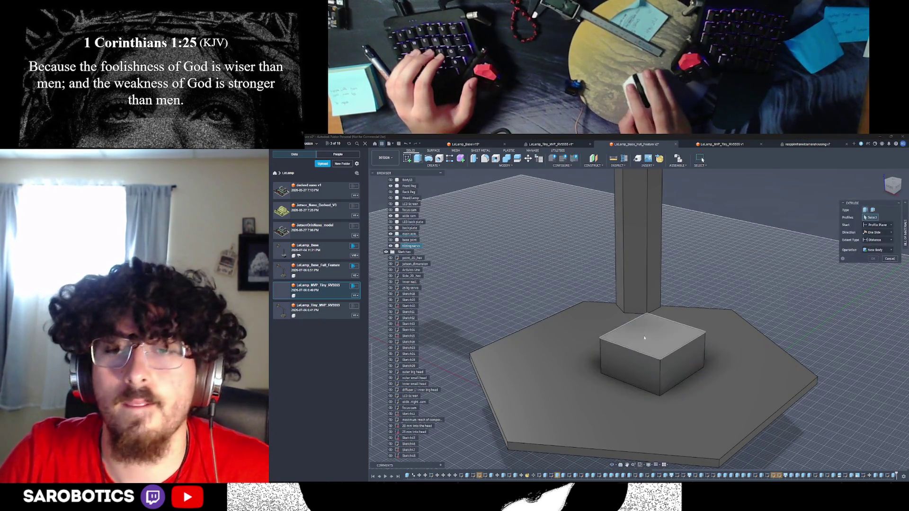
key("Escape")
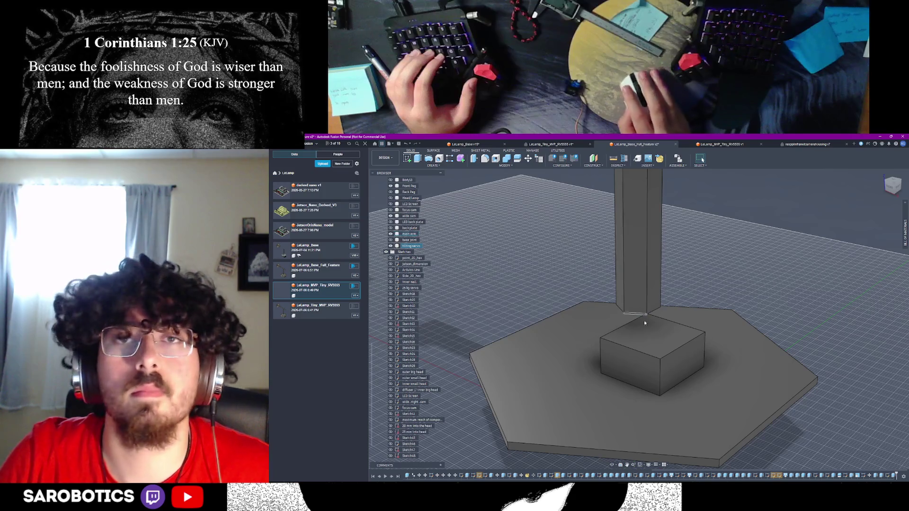
left_click(645, 357)
scroll(647, 359, "down", 3)
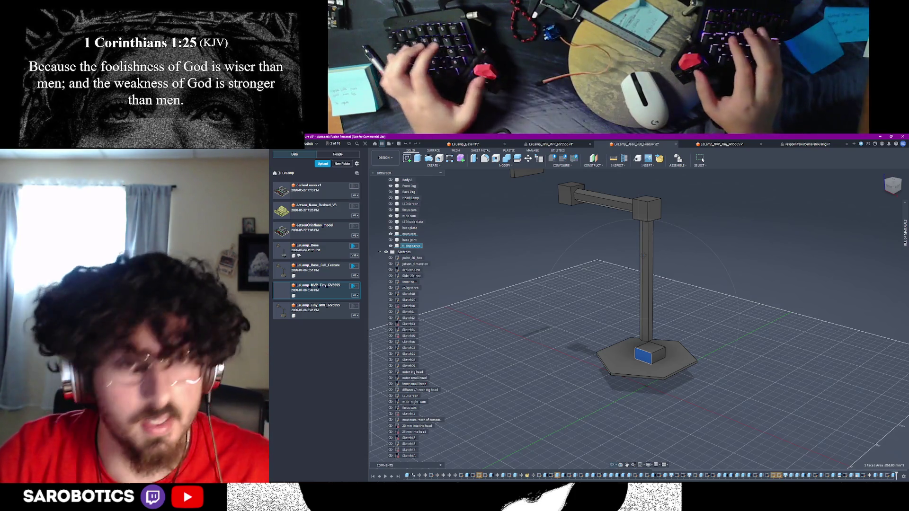
key("alt+Tab")
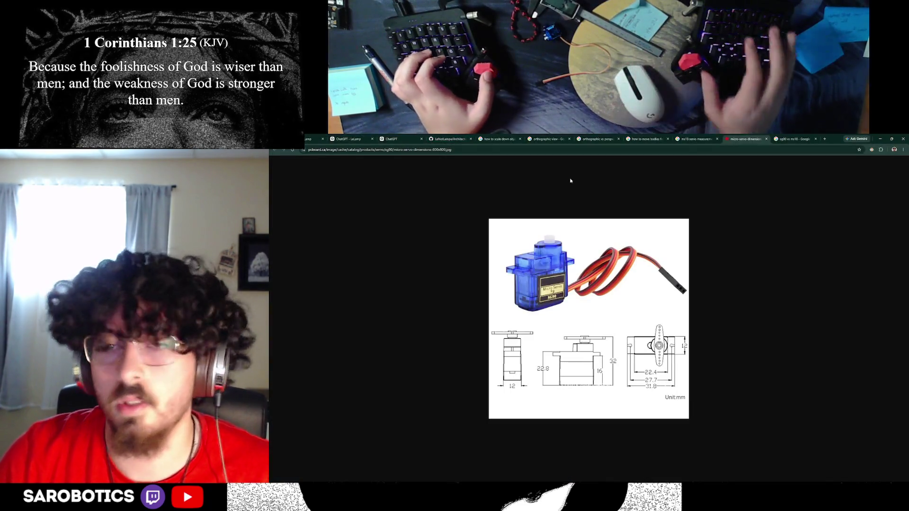
Cycle through the open windows looking for the DS3225 servo page
key("alt+Tab")
key("Right")
key("Right")
key("Down")
key("Left")
key("Left")
key("Left")
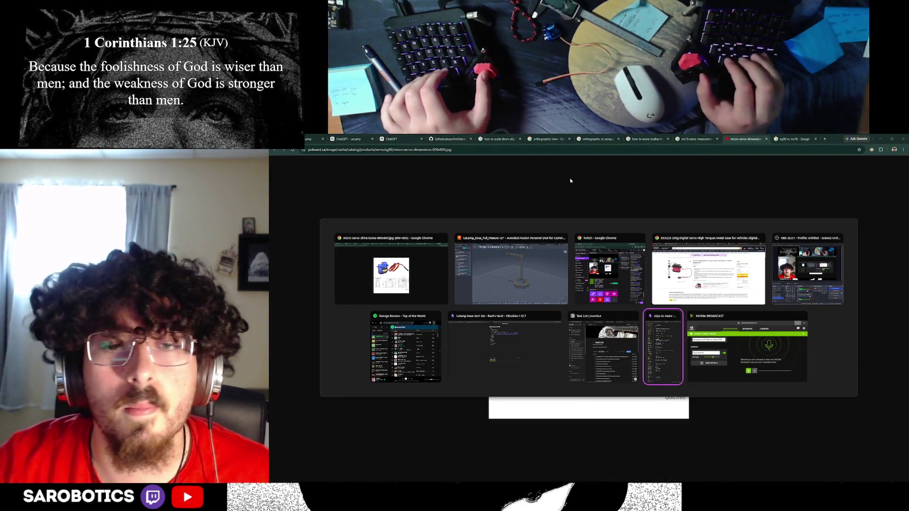
key("Up")
key("Left")
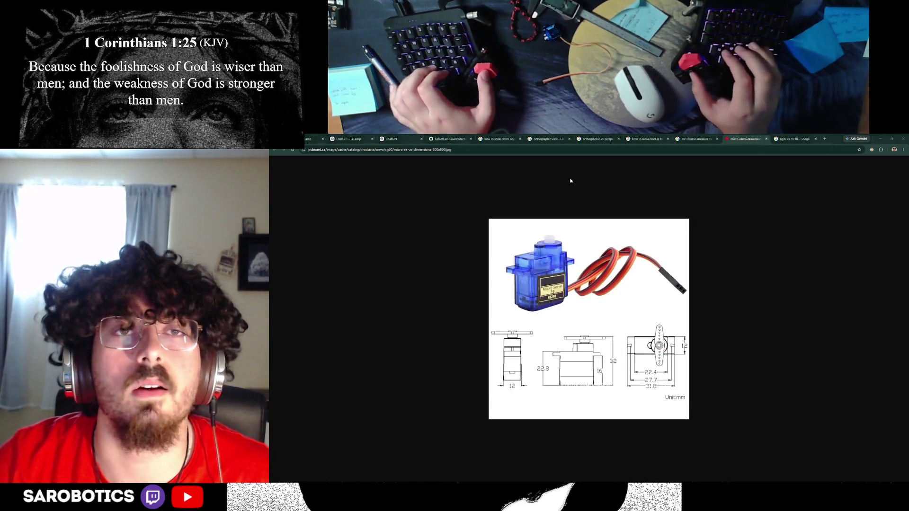
key("alt+Tab")
key("Tab")
key("Down")
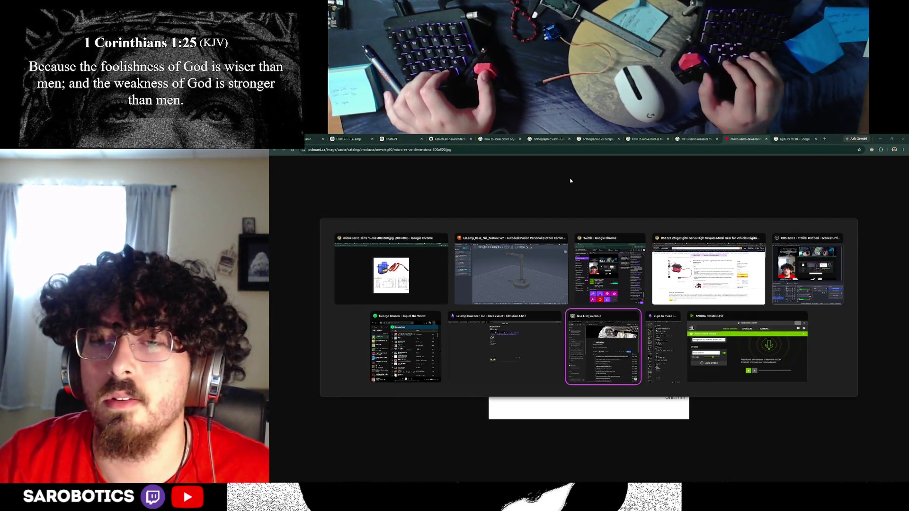
key("Up")
key("Right")
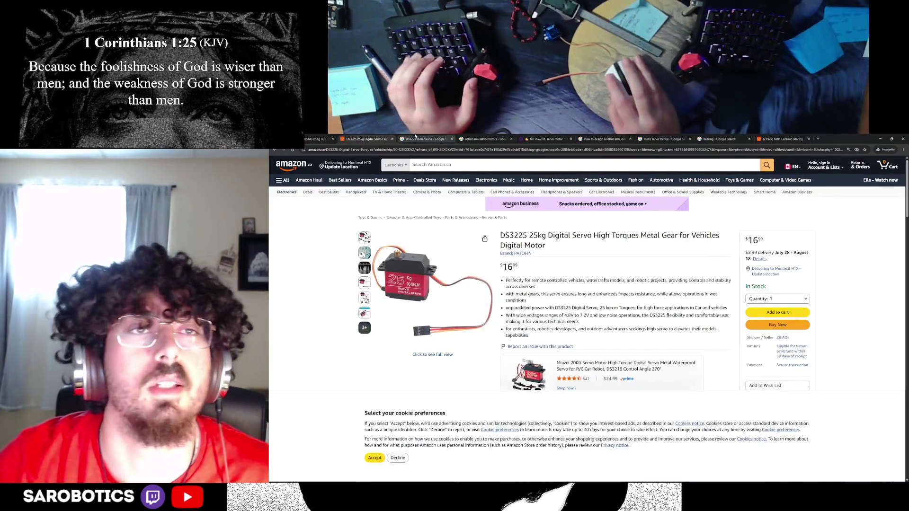
Preview the white robot arm image in the servo image results, then bring up the SG90 drawing
key("ctrl+Tab")
key("ctrl+Tab")
scroll(598, 247, "down", 1)
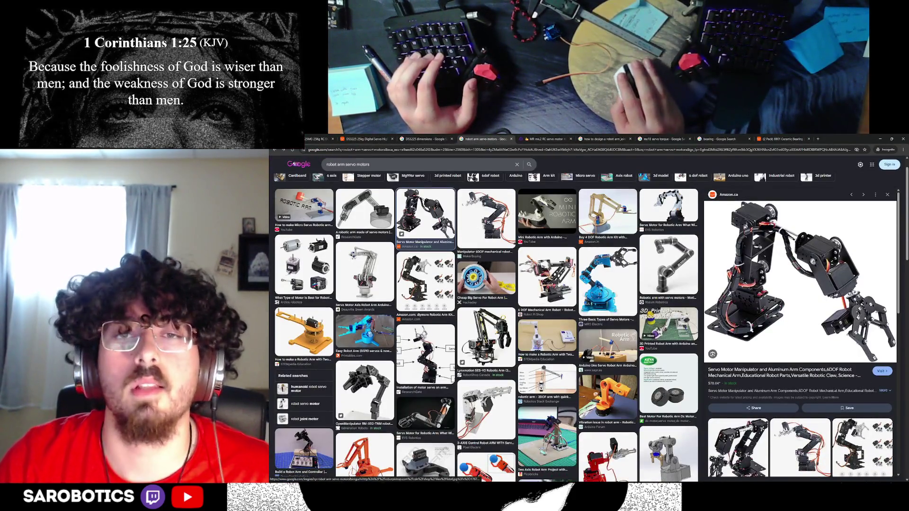
left_click(364, 272)
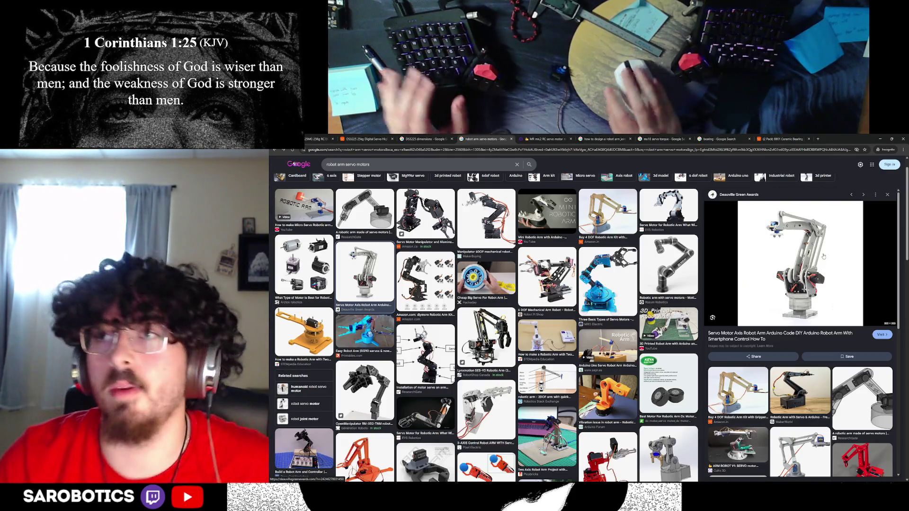
key("alt+Tab")
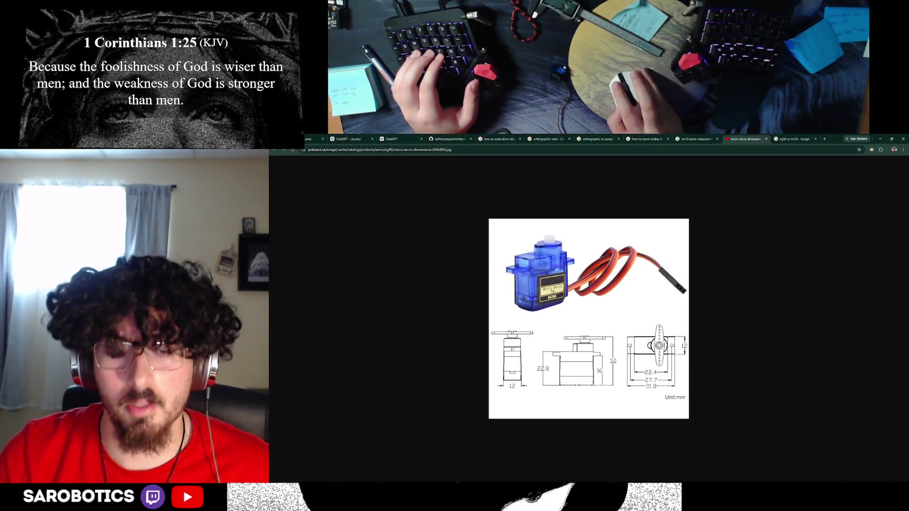
Switch from the SG90 servo drawing back to the Fusion 360 lamp design
key("alt+Tab")
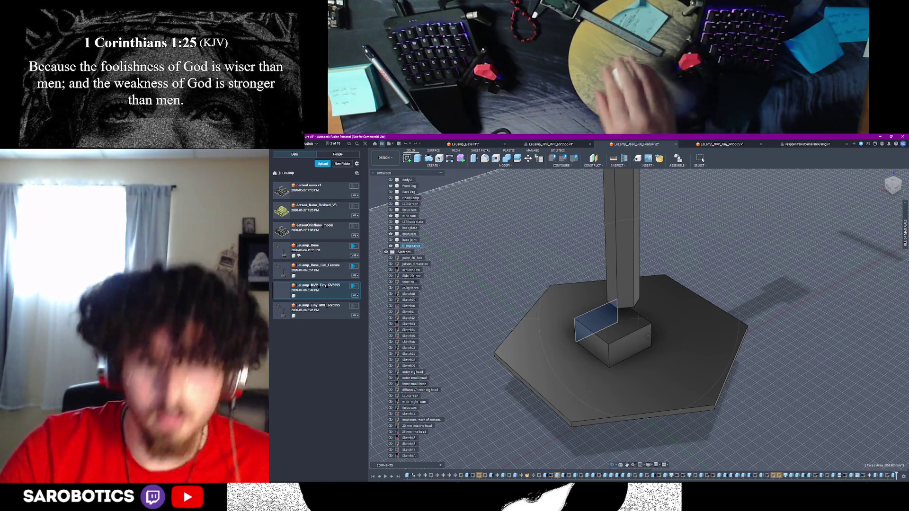
Switch back to the SG90 drawing showing its 32, 22.8, 16 and 12 mm measurements
key("alt+Tab")
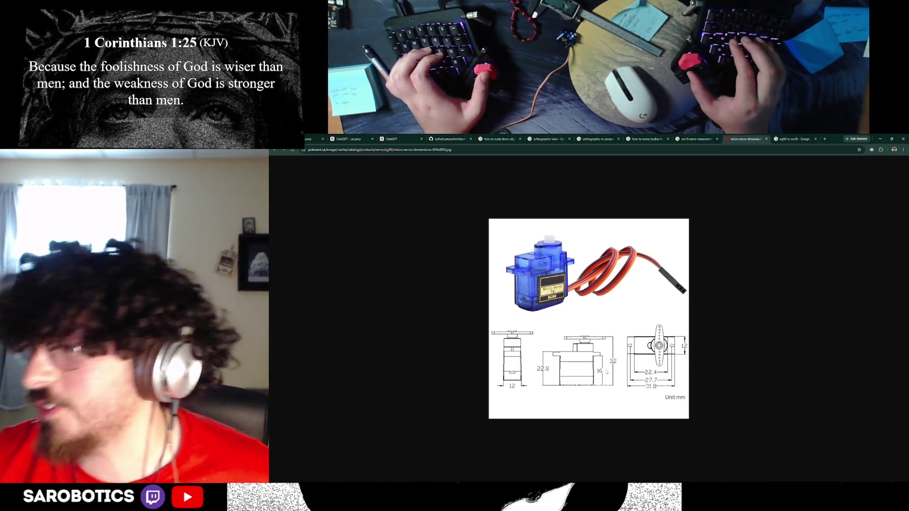
key("alt+Tab")
key("alt+Tab")
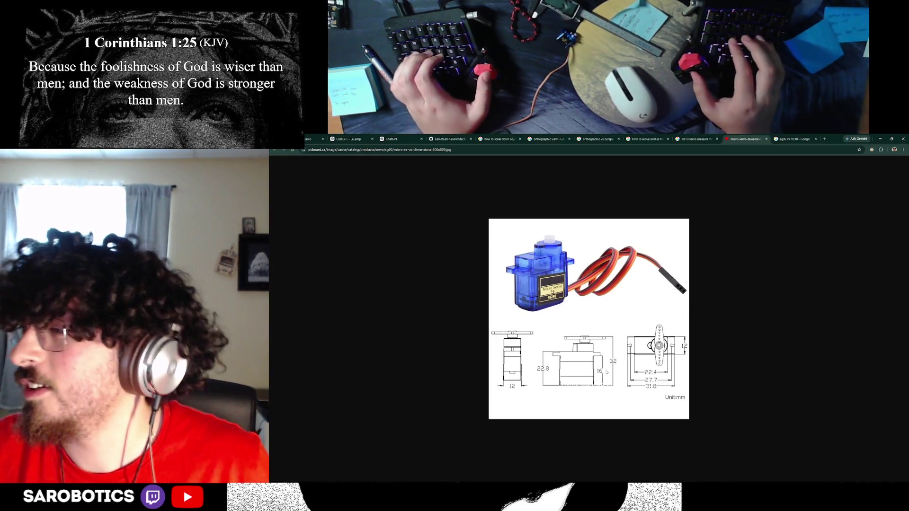
key("alt+Tab")
middle_click_drag(702, 160, 703, 160, "shift")
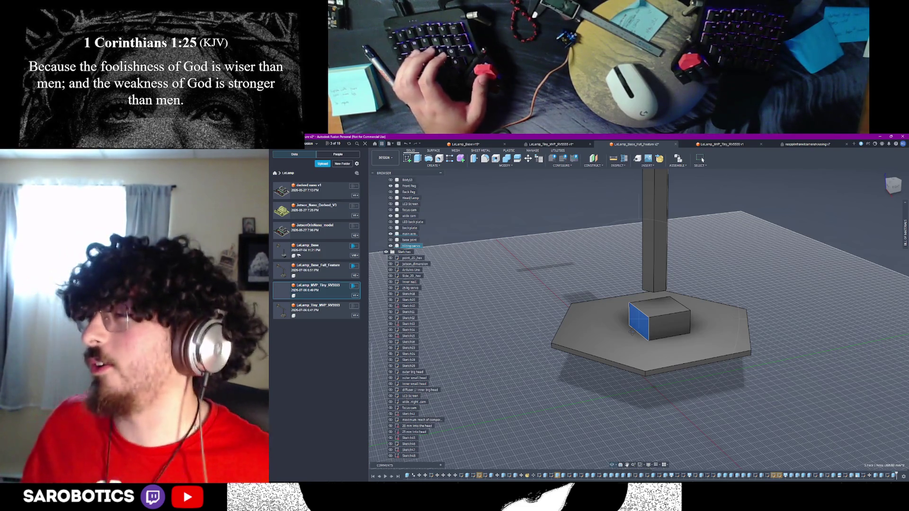
key("alt+Tab")
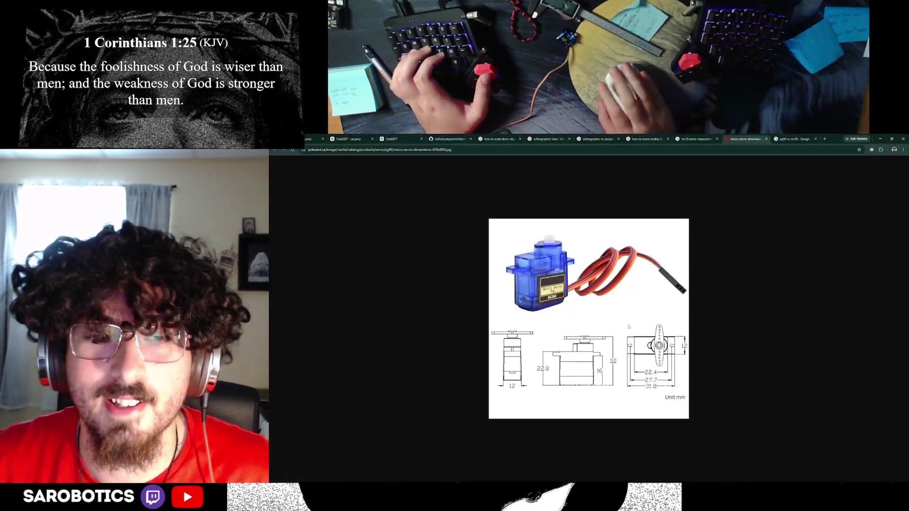
key("alt+Tab")
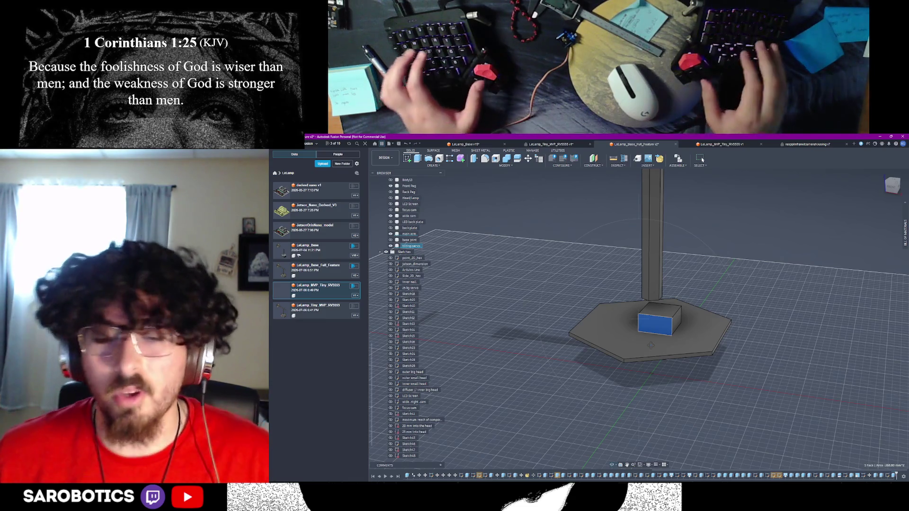
key("alt+Tab")
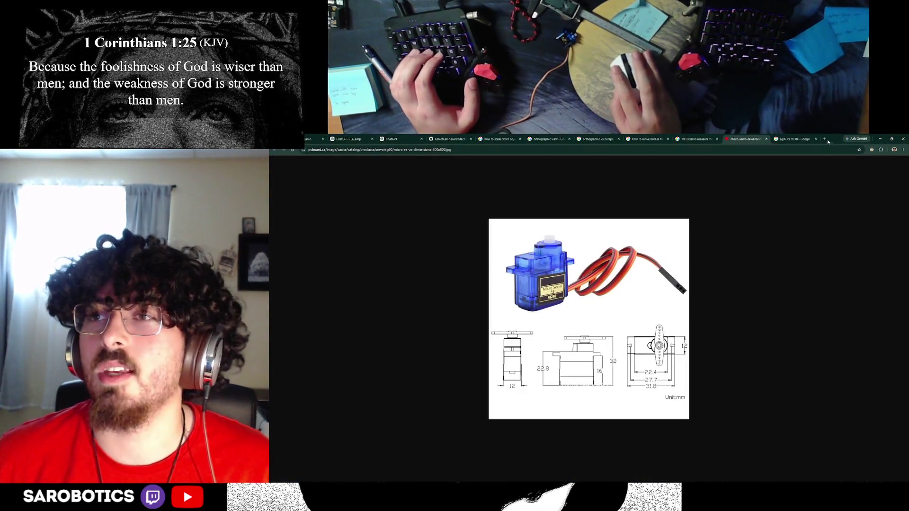
Search whether a P.Eng requires an engineering degree and expand the AI overview answer
left_click(825, 139)
type("do you need a")
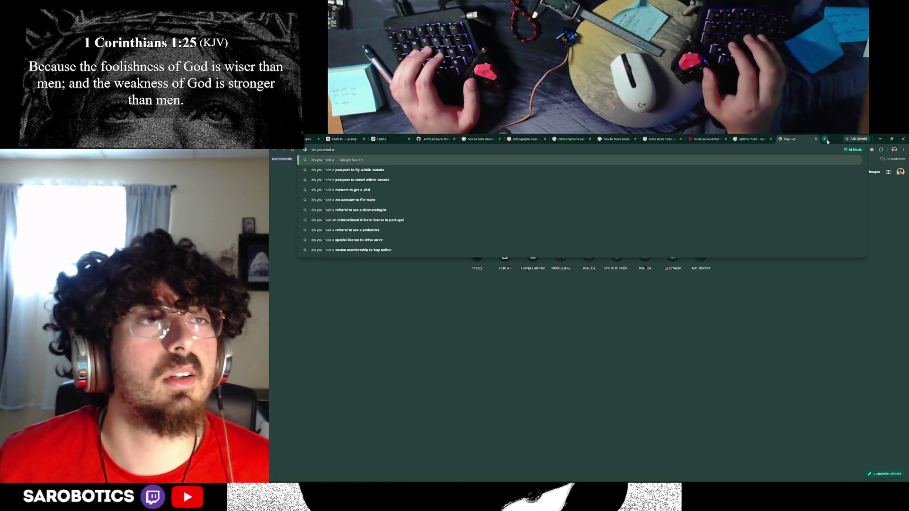
type(" engineering")
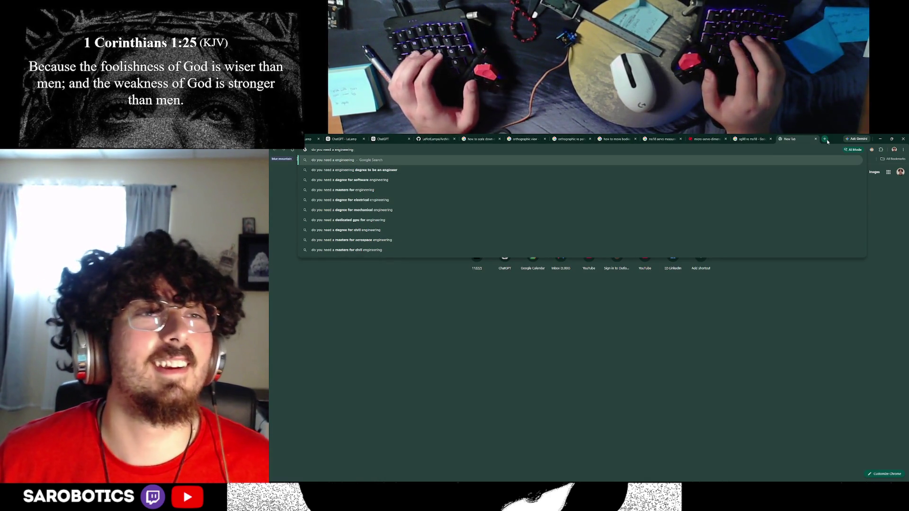
type("  degre")
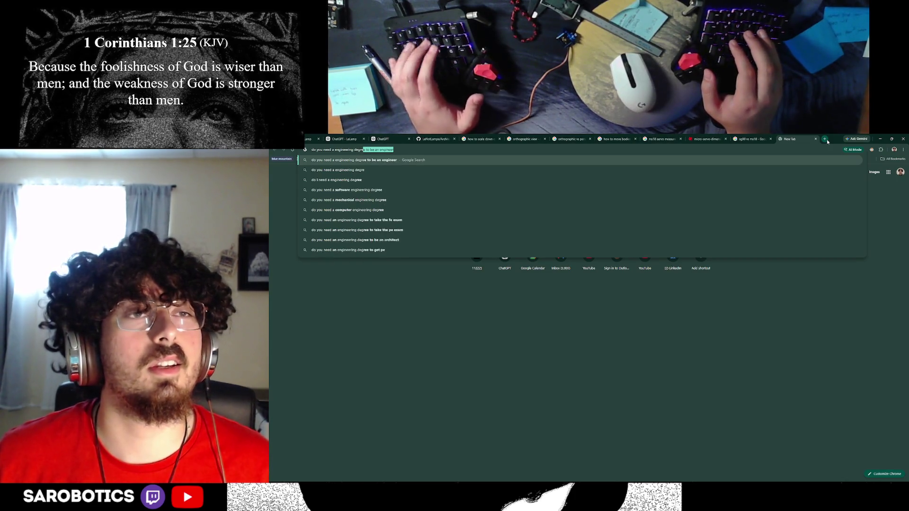
type("e to get a p eng")
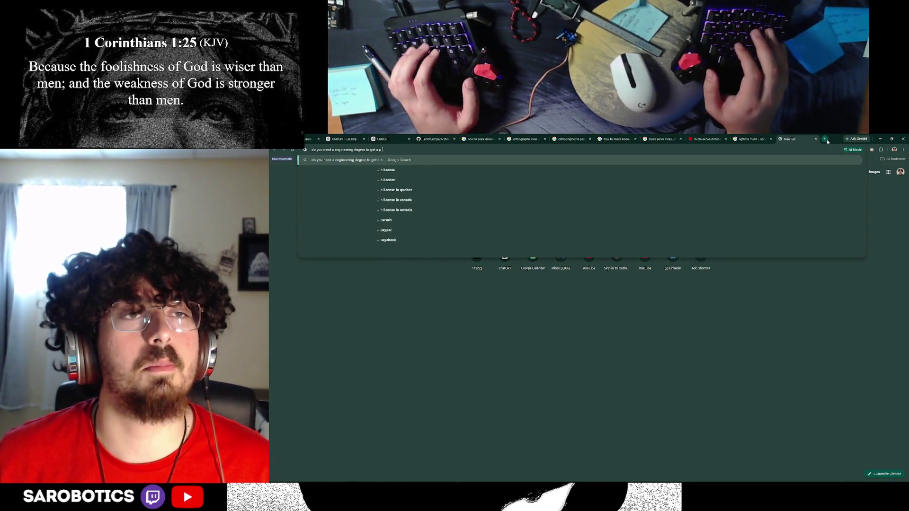
key("Return")
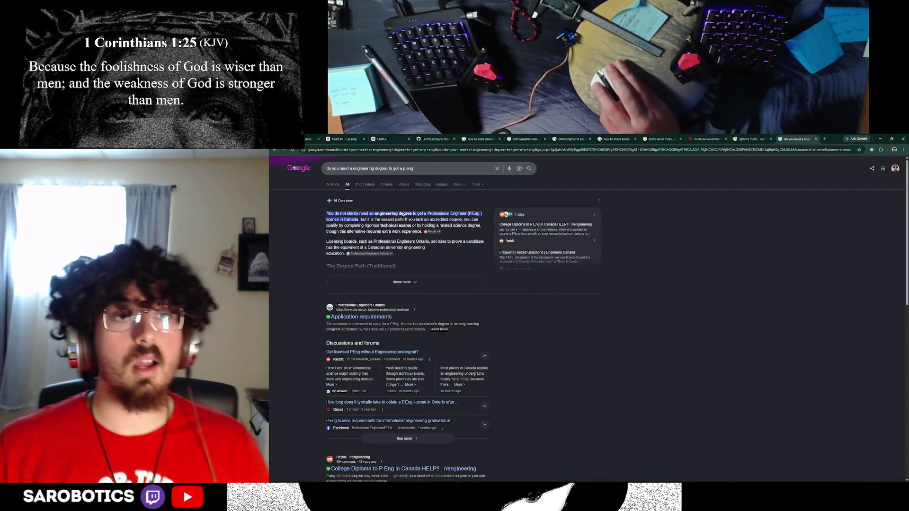
mouse_move(381, 220)
left_mouse_down()
mouse_move(469, 226)
mouse_move(359, 219)
mouse_move(368, 242)
mouse_move(400, 242)
left_mouse_up()
left_click(412, 283)
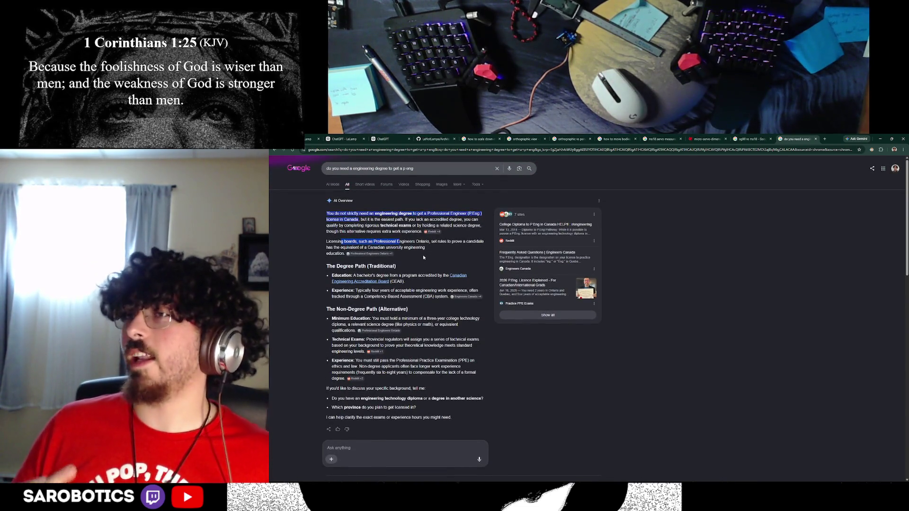
scroll(382, 258, "down", 1)
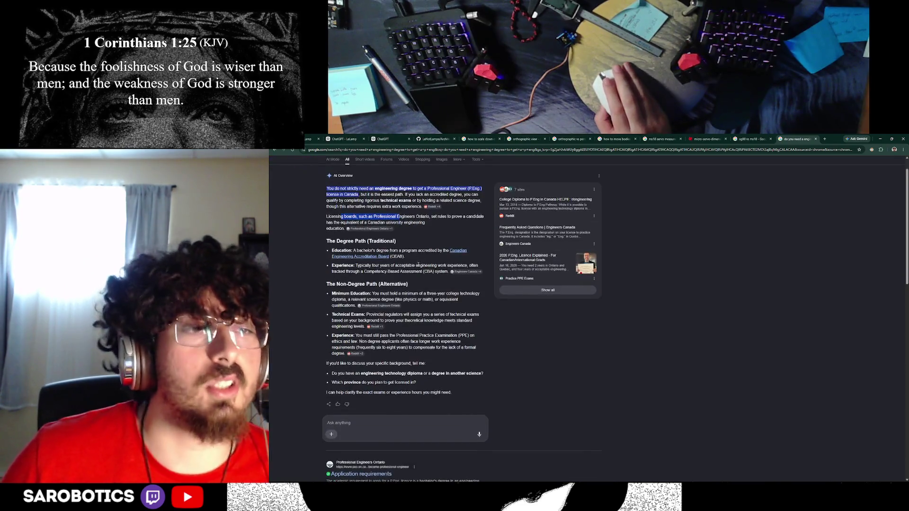
double_click(427, 266)
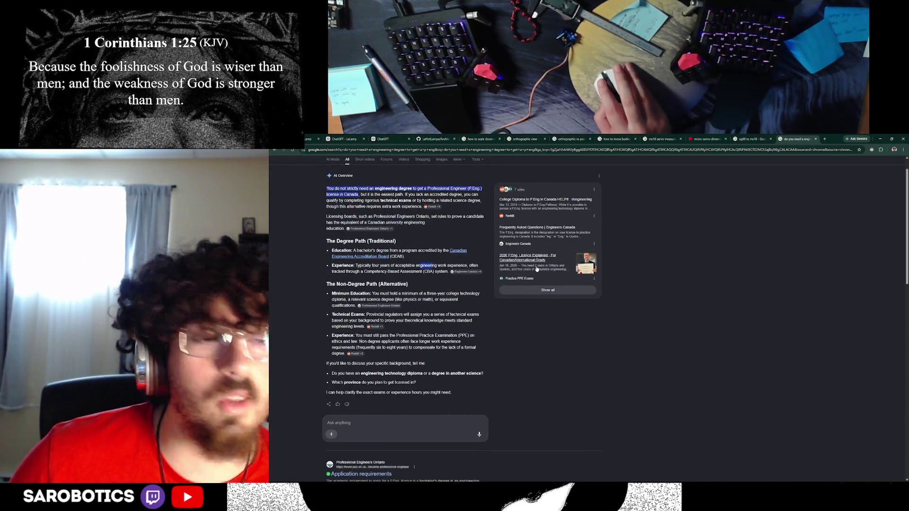
Search how a P.Eng helps a software engineer, expand the answer, then minimize Chrome
left_click(825, 139)
type("what does a p eng")
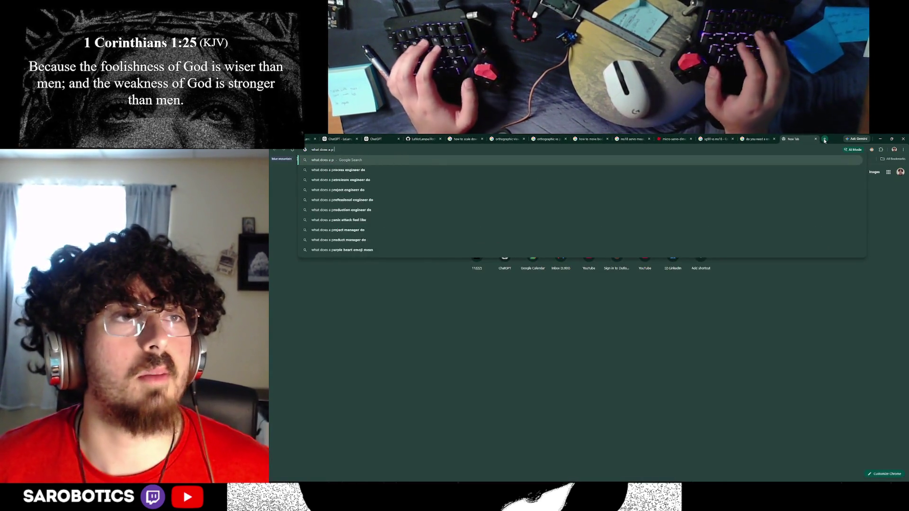
key("ctrl+a")
key("BackSpace")
type("how")
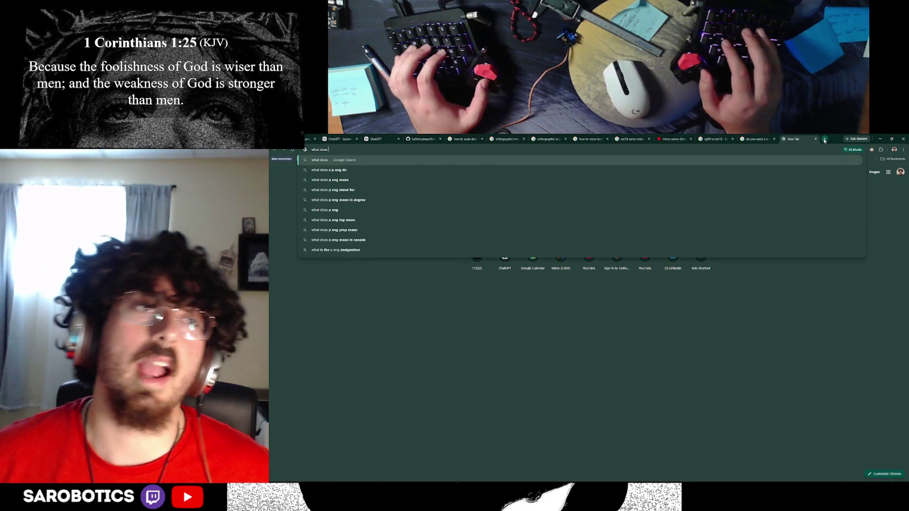
type(" does a p eng")
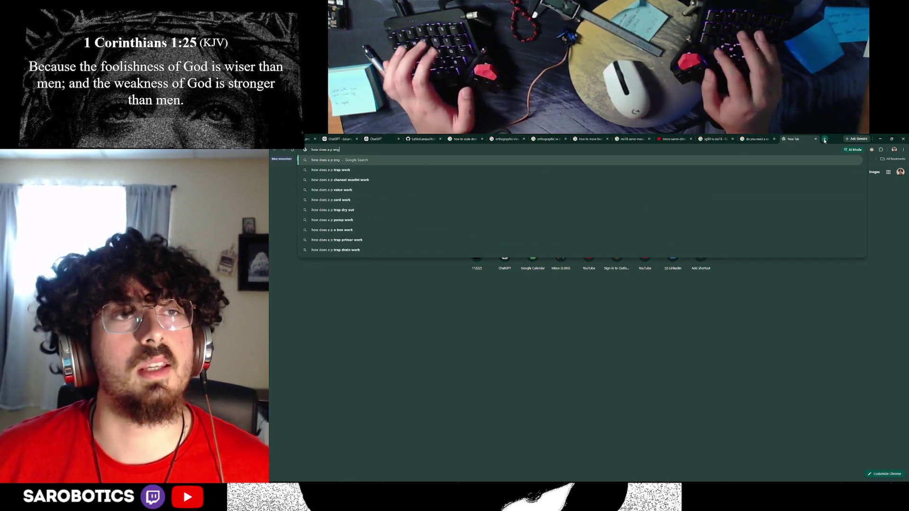
type(" help a soft")
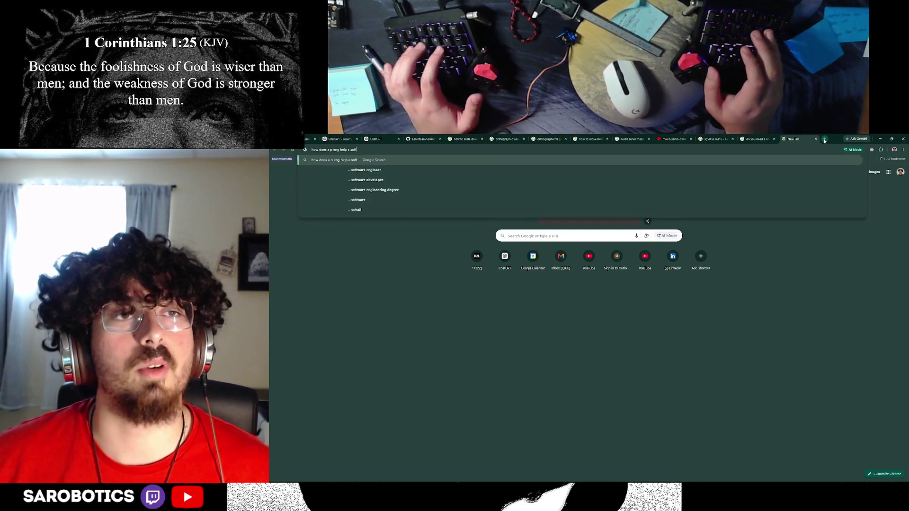
type("ware eng n")
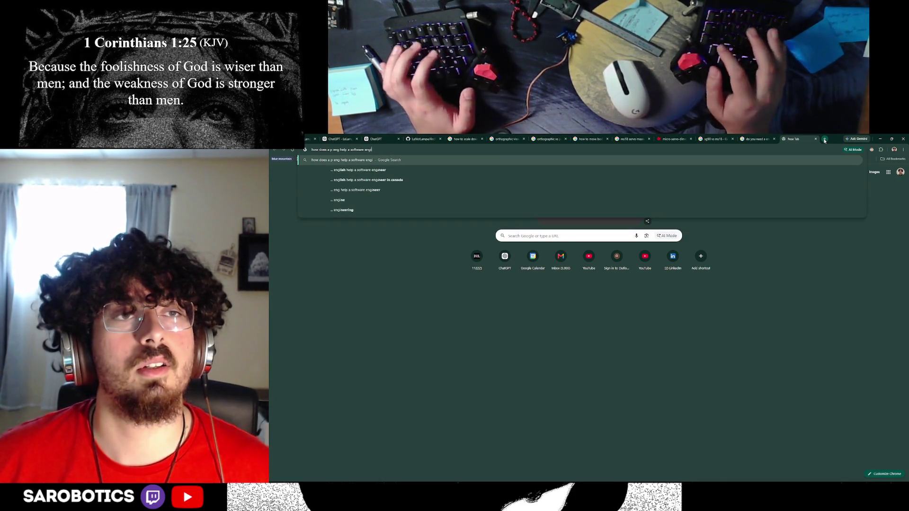
type("ineer")
key("Return")
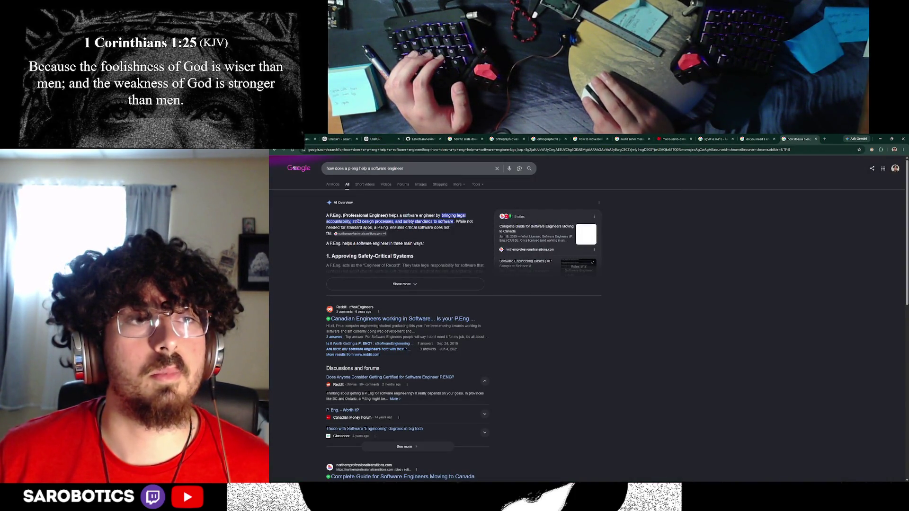
left_click(425, 280)
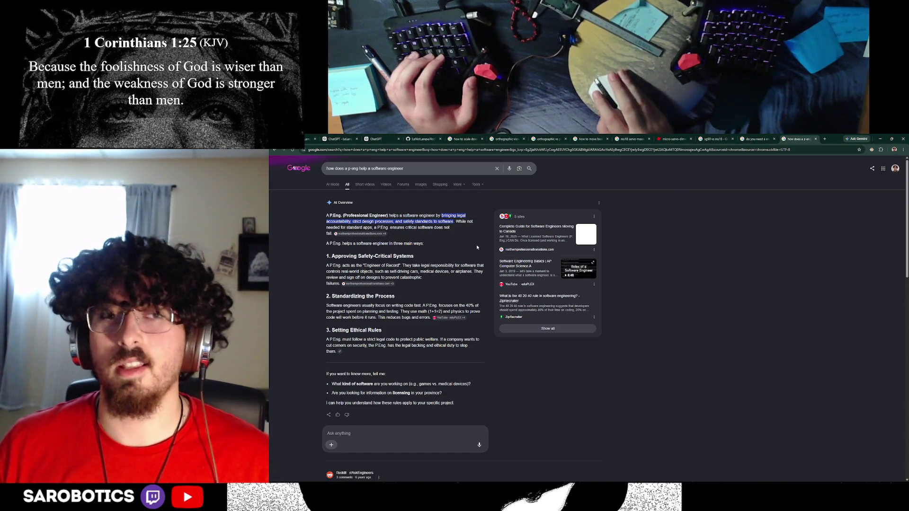
left_click(879, 140)
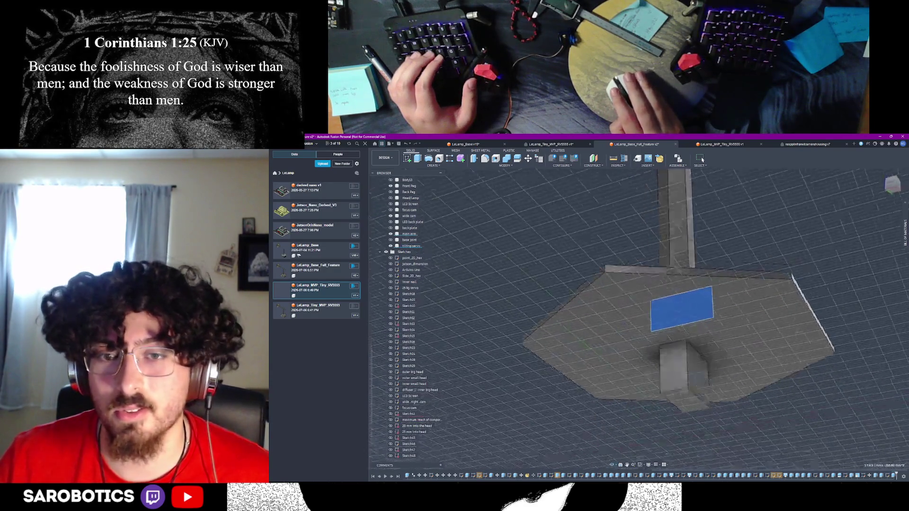
Browse the servo, bearing and robotic arm reference tabs, ending on the DS3225 25kg servo listing
key("alt+Tab")
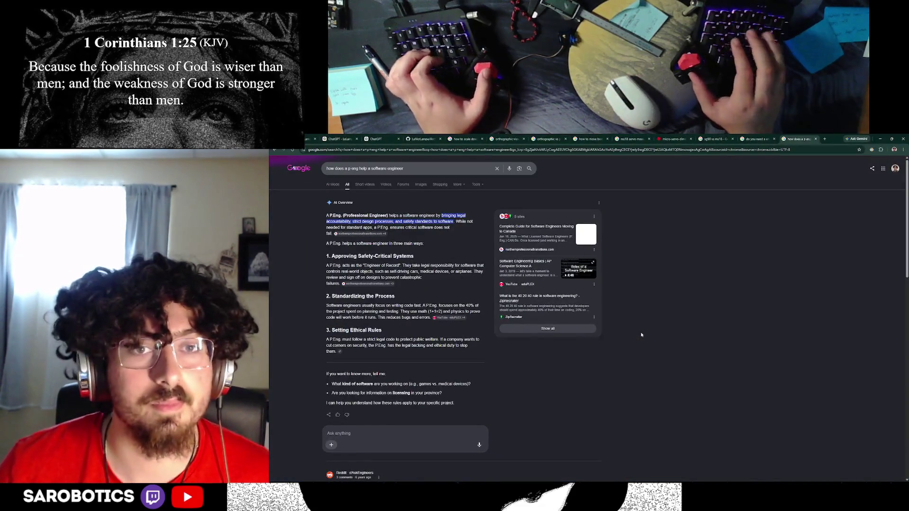
left_click(704, 139)
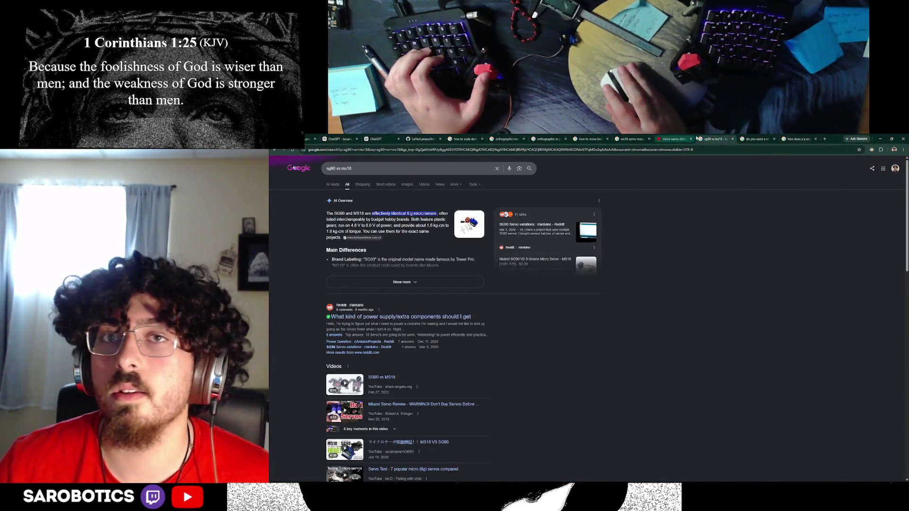
left_click(786, 139)
key("alt+Tab")
key("alt+Tab")
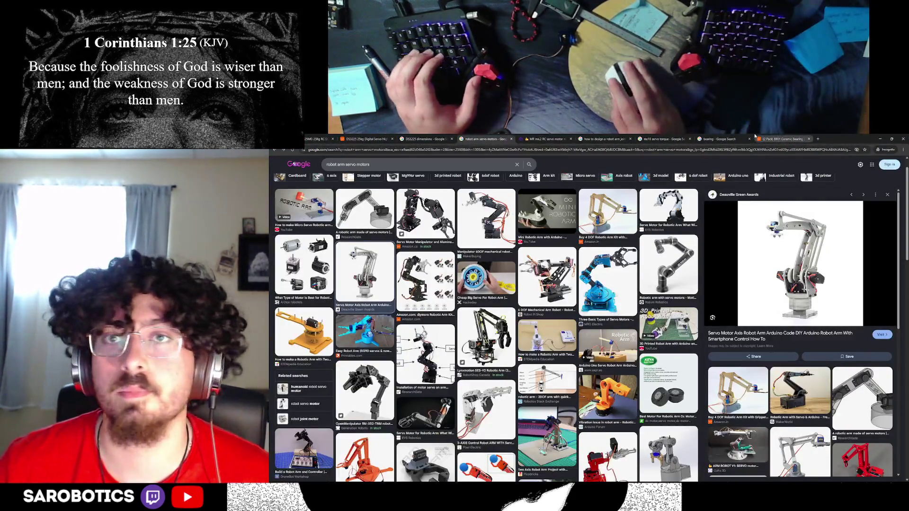
left_click(755, 138)
left_click(777, 139)
left_click(663, 139)
left_click(545, 139)
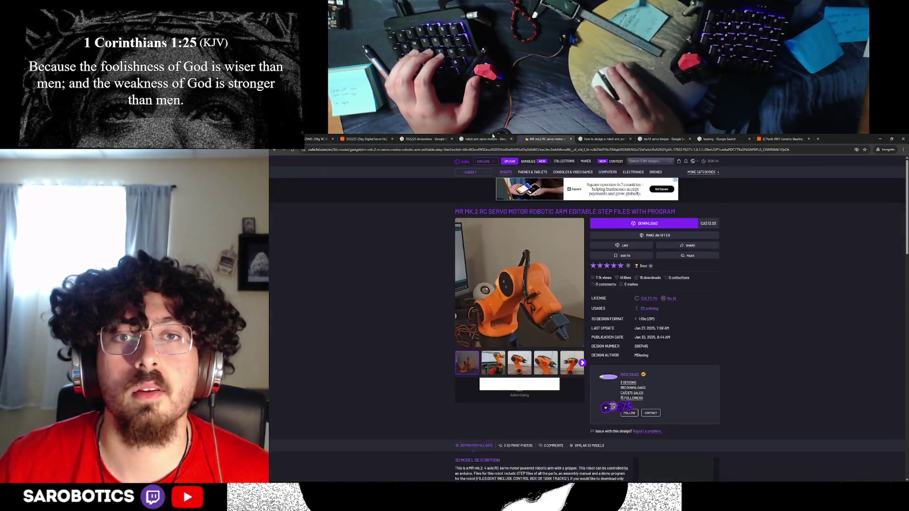
left_click(430, 139)
left_click(365, 139)
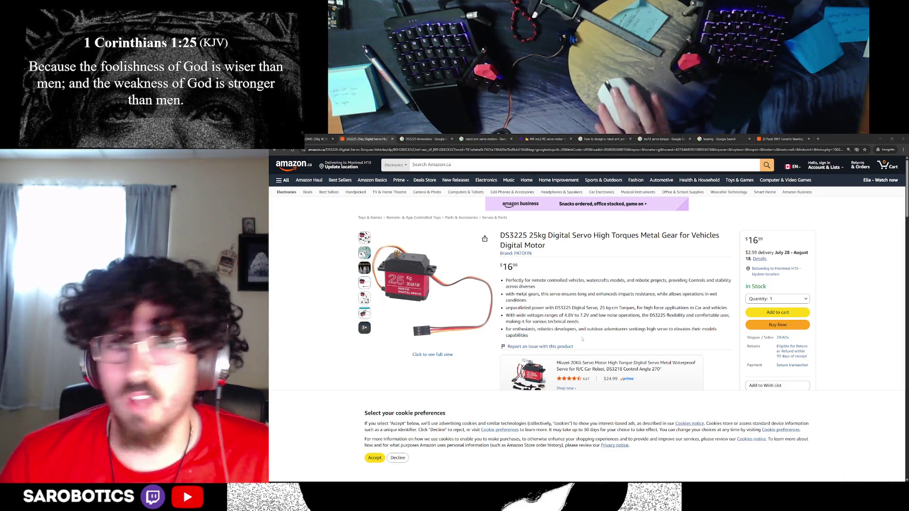
Resize the Amazon window, view the 6901 ceramic bearing listing, then minimize it
mouse_move(848, 139)
left_mouse_down()
mouse_move(845, 194)
mouse_move(752, 170)
mouse_move(721, 178)
left_mouse_up()
double_click(722, 175)
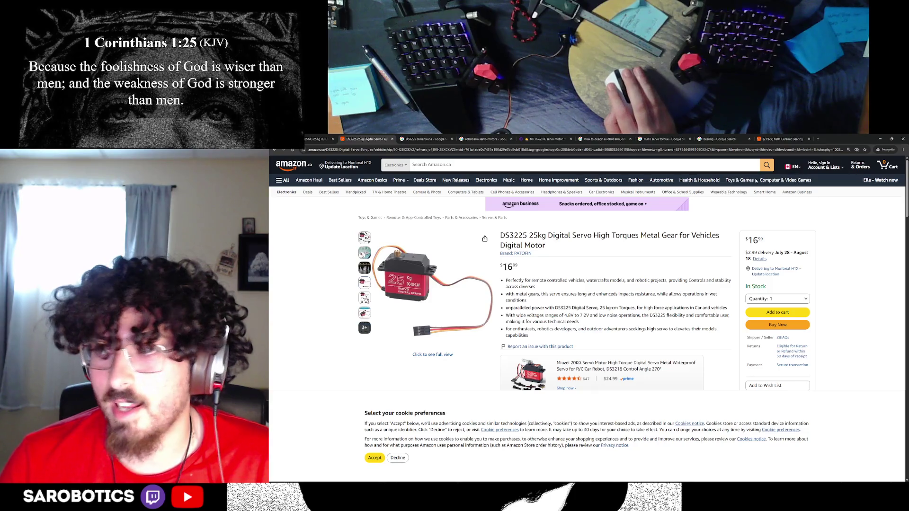
mouse_move(872, 139)
left_mouse_down()
mouse_move(851, 163)
mouse_move(703, 204)
left_mouse_up()
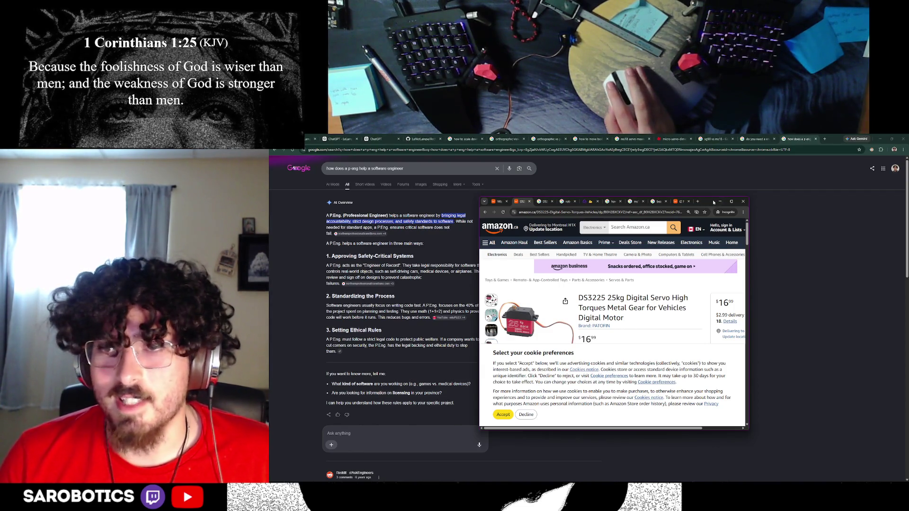
double_click(712, 200)
left_click(785, 140)
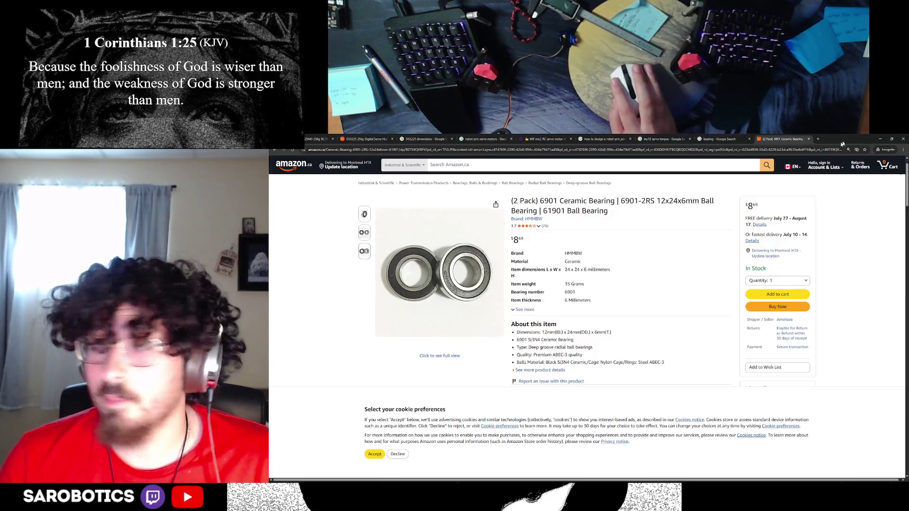
double_click(844, 143)
left_click(790, 170)
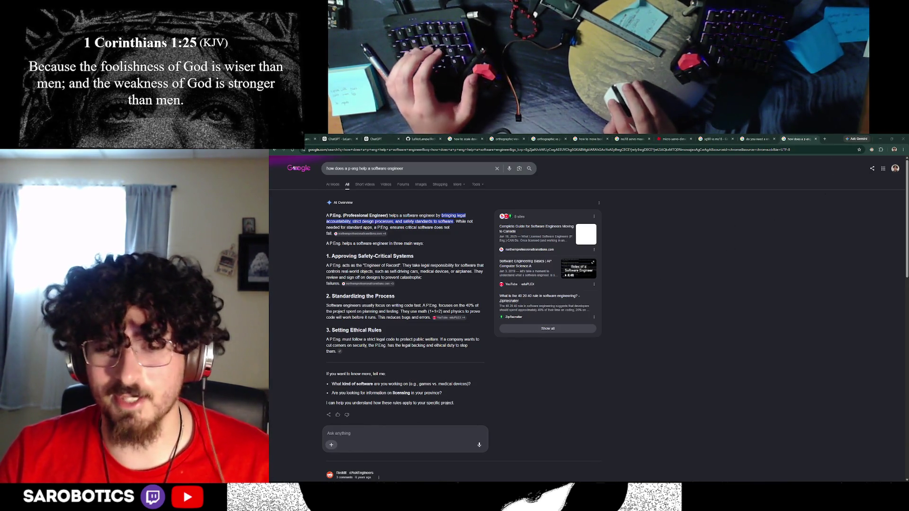
Switch from the P.Eng search results to the Fusion 360 lamp model
key("alt+Tab")
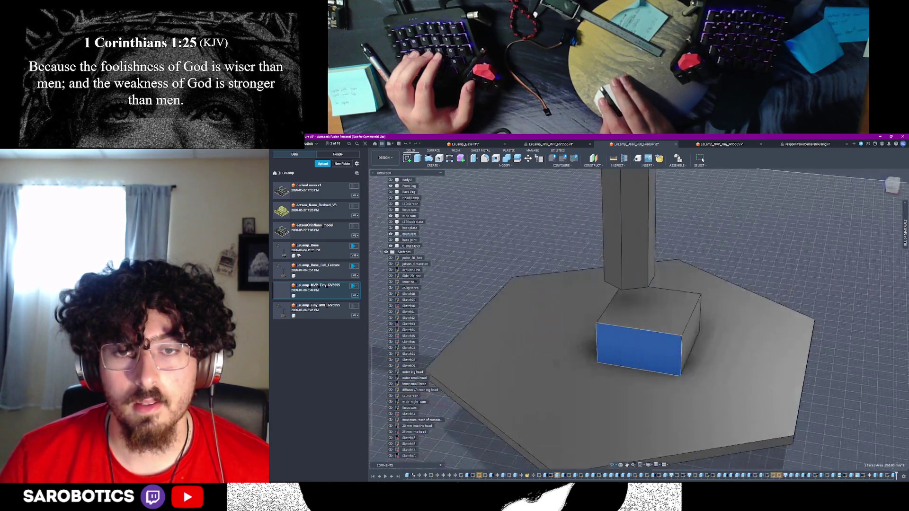
Zoom and orbit to view the servo block from lower down, then switch to the Amazon bearing window
scroll(403, 443, "down", 1)
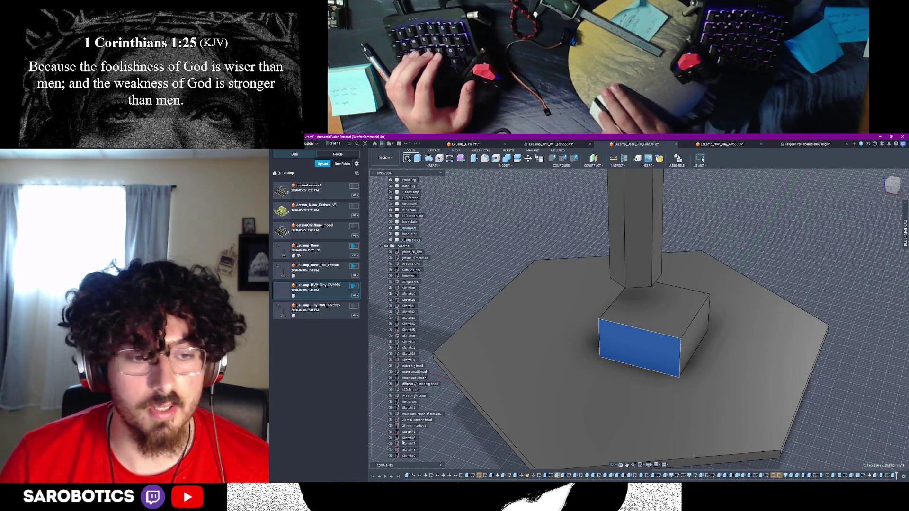
mouse_move(597, 417)
middle_mouse_down("shift")
mouse_move(609, 393)
mouse_move(610, 414)
middle_mouse_up("shift")
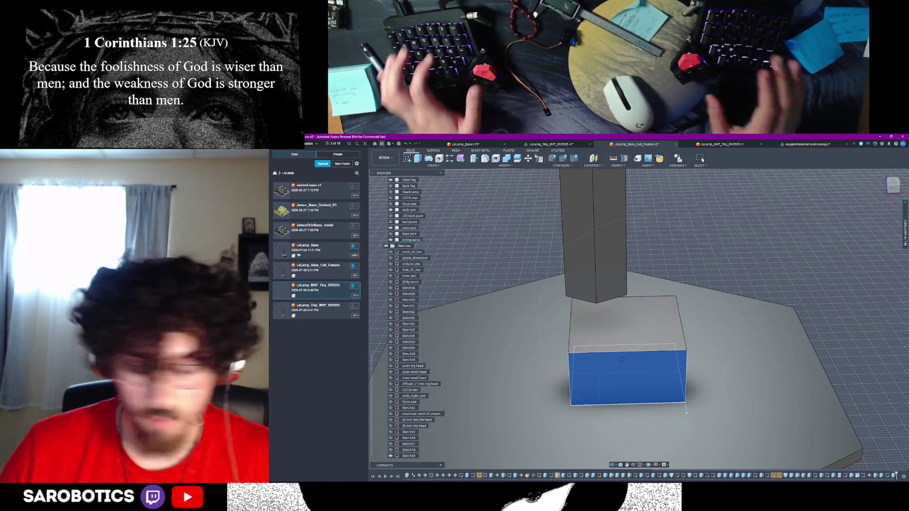
key("alt+Tab")
key("alt+Tab")
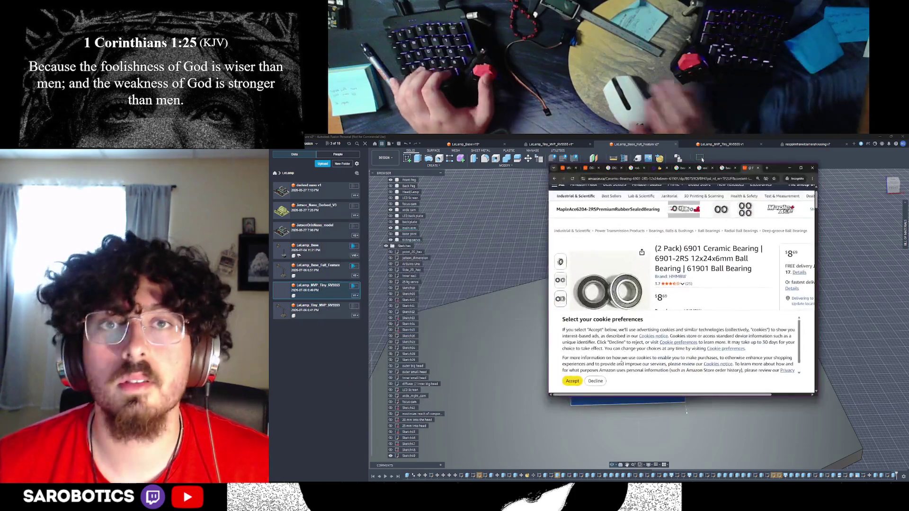
Flip through the DS3225 dimensions, robot arm and 6901 bearing tabs in the incognito window
left_click(614, 169)
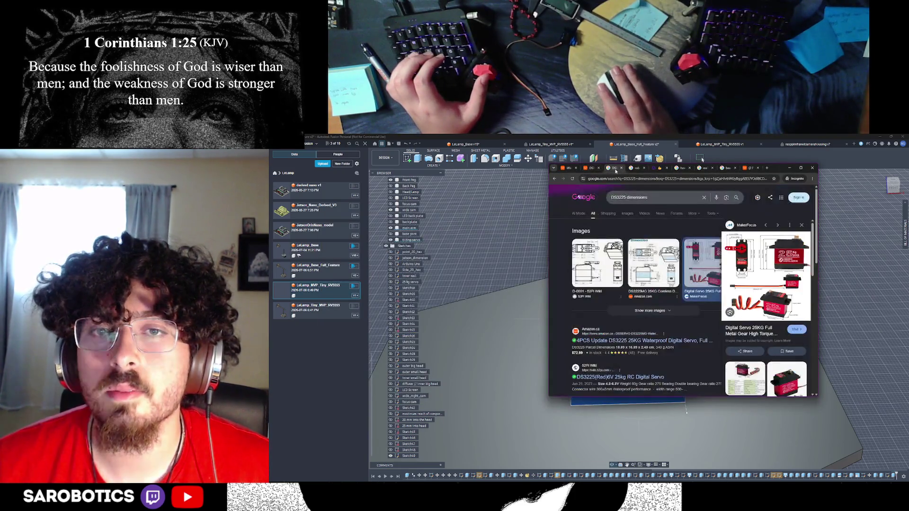
left_click(637, 169)
left_click(681, 169)
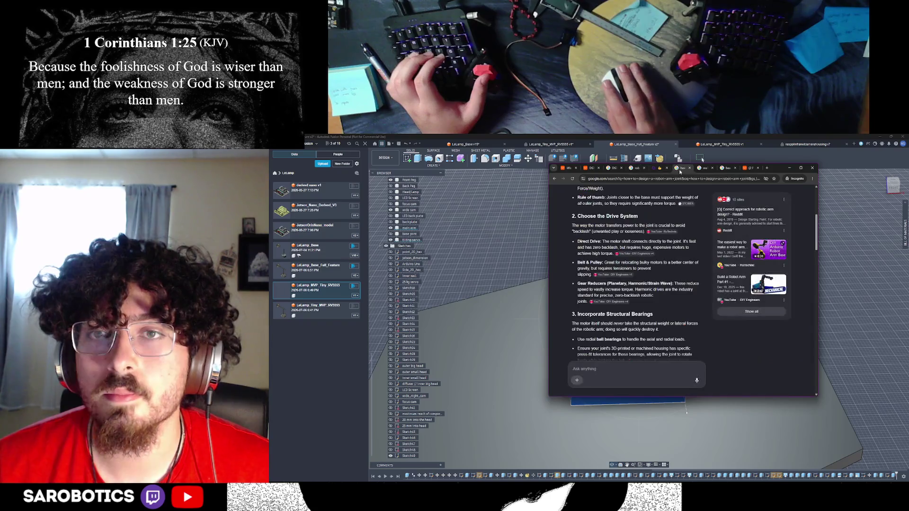
left_click(618, 169)
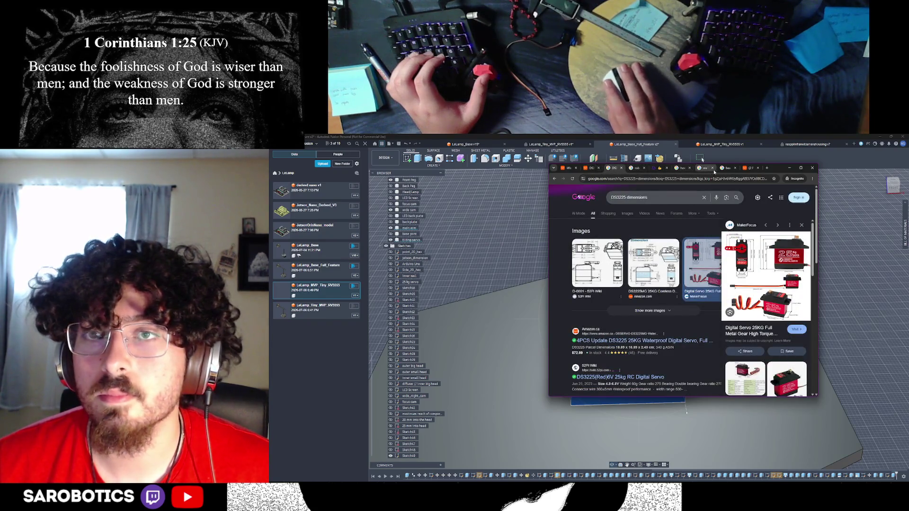
left_click(726, 169)
left_click(748, 169)
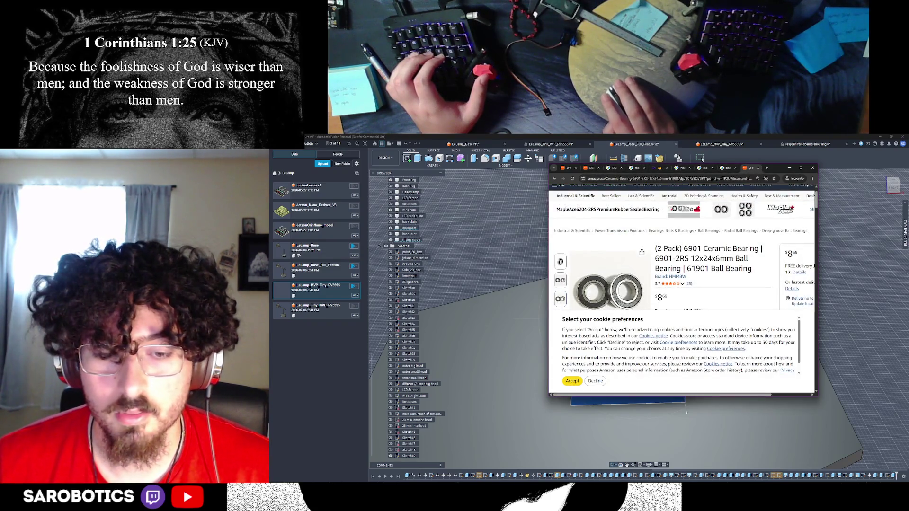
In the main browser, step through the reference tabs to the micro-servo dimension drawing
key("alt+Tab")
left_click(715, 139)
left_click(632, 138)
left_click(547, 139)
left_click(458, 138)
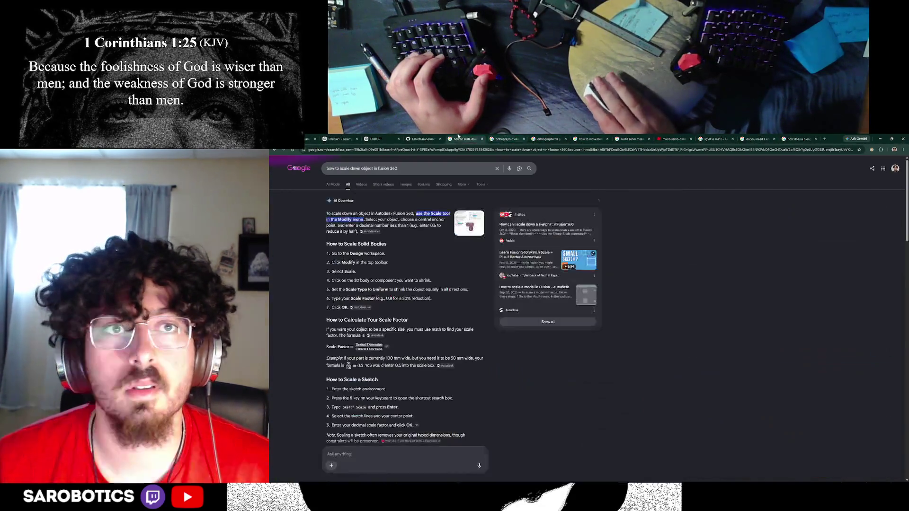
left_click(632, 139)
left_click(686, 138)
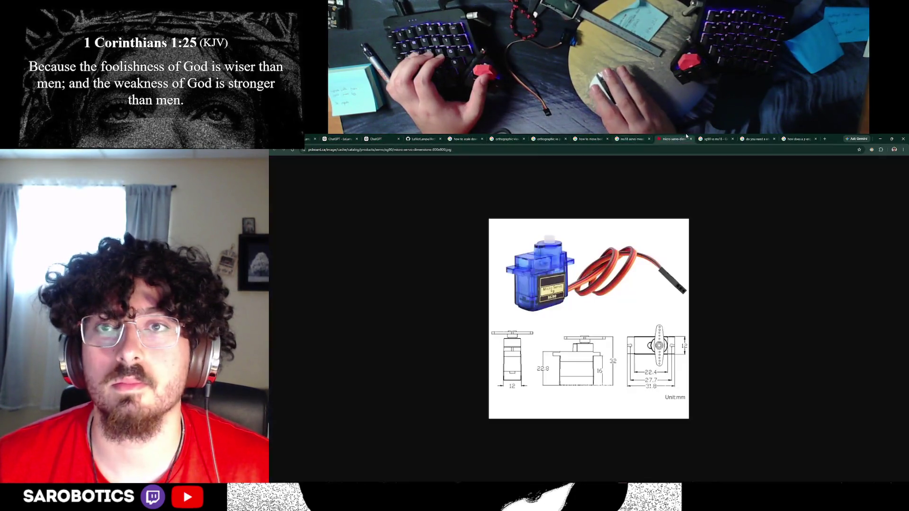
Shrink the servo image window, minimize the Amazon window, and return to Fusion 360
mouse_move(835, 139)
left_mouse_down()
mouse_move(698, 184)
mouse_move(640, 217)
mouse_move(640, 135)
left_mouse_up()
left_click(880, 139)
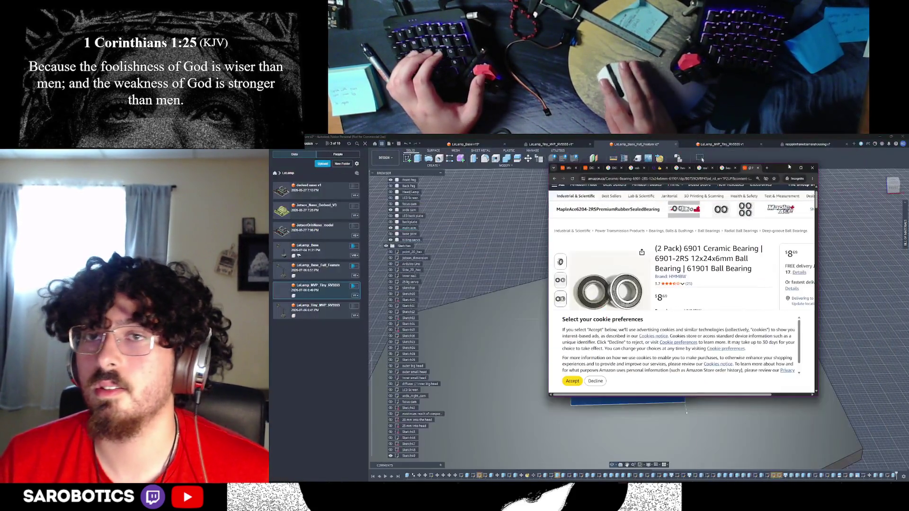
left_click(789, 168)
key("alt+Tab")
key("alt+Tab")
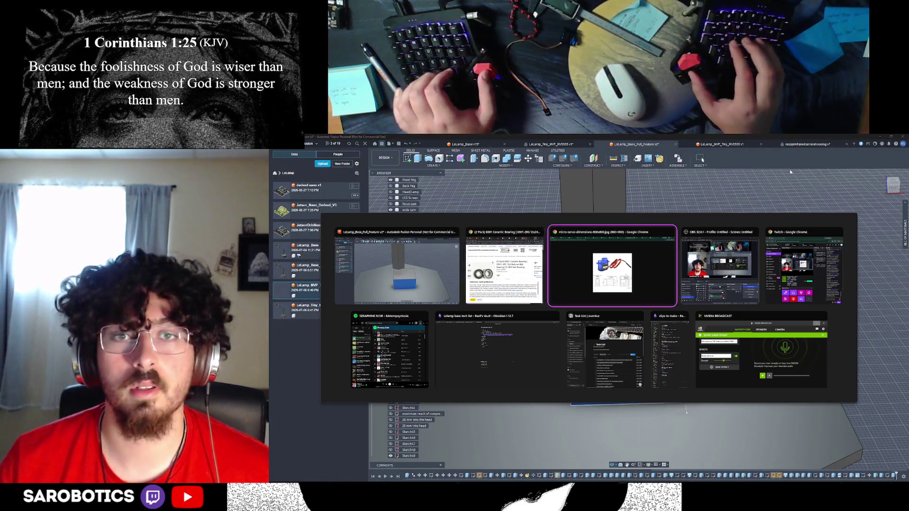
key("alt+Tab")
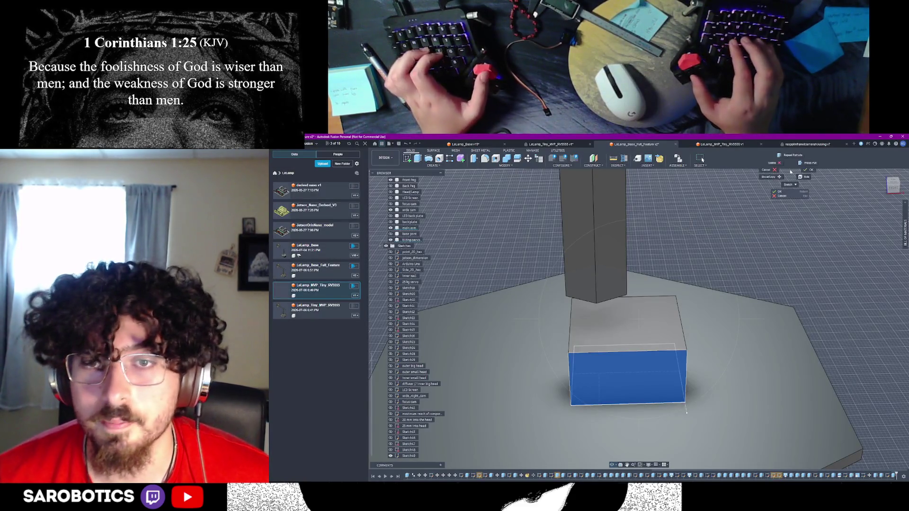
Compare the blue servo block against the SG90 drawing's 12 × 22.8 × 32 mm dimensions
key("alt+Tab")
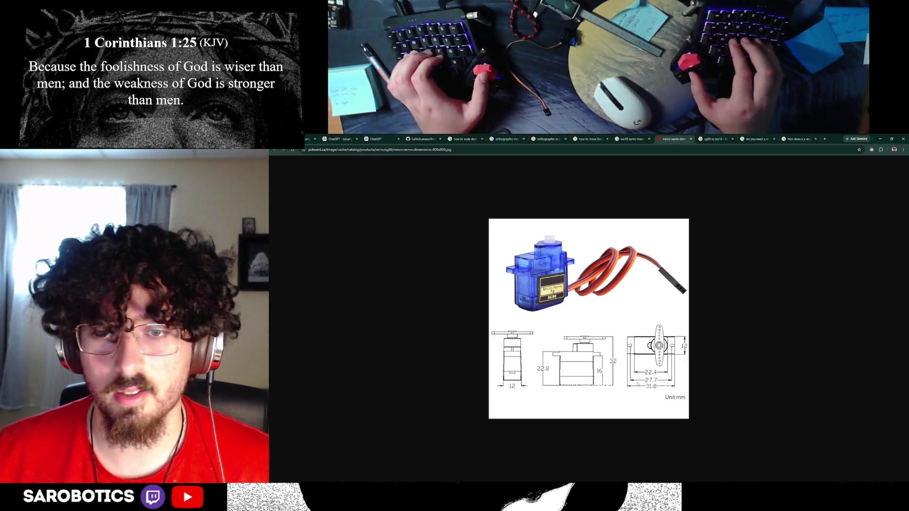
key("alt+Tab")
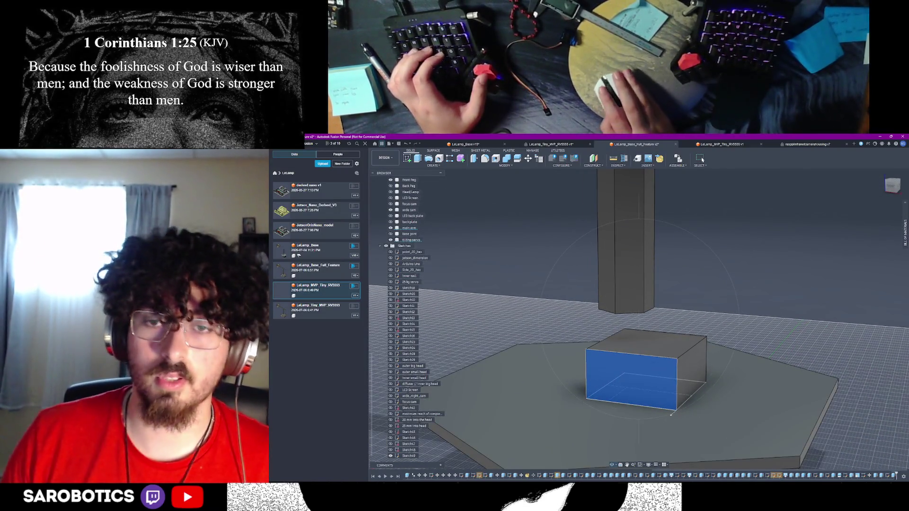
key("alt+Tab")
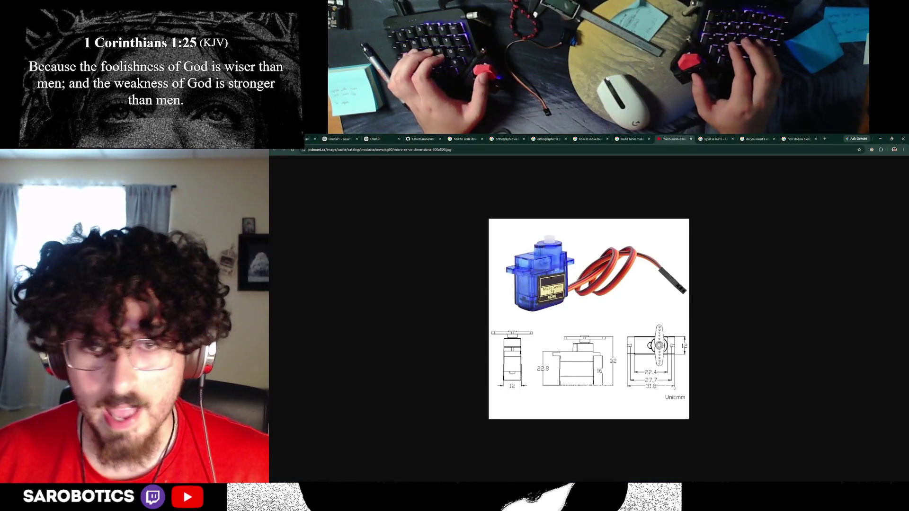
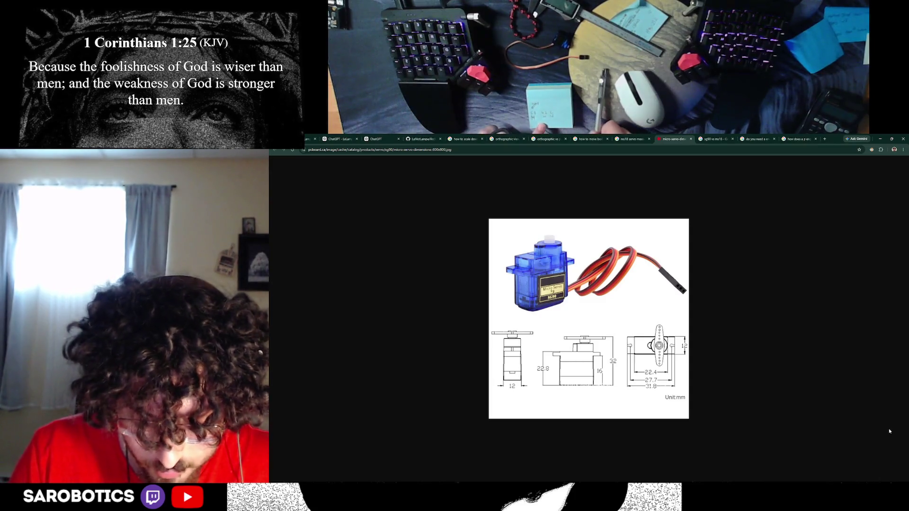
Glance at the Fusion model, then return to the micro-servo dimension drawing in Chrome
key("alt+Tab")
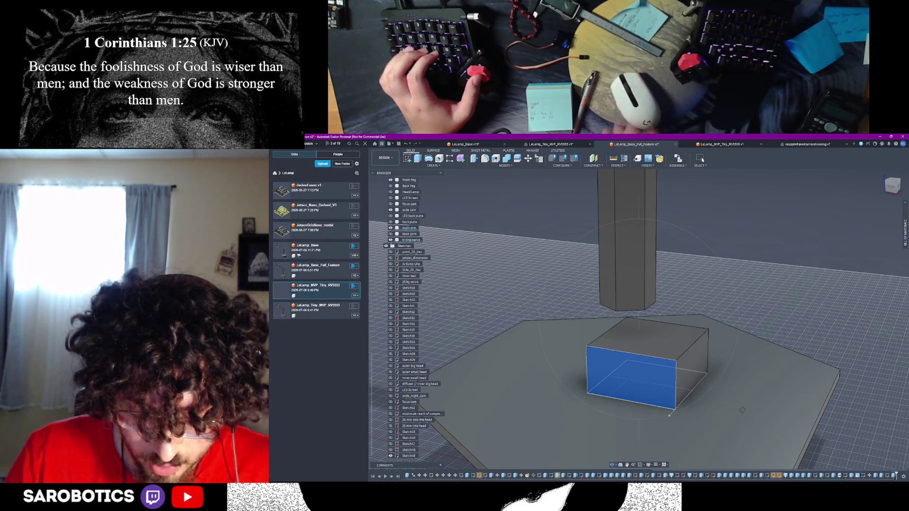
key("alt+Tab")
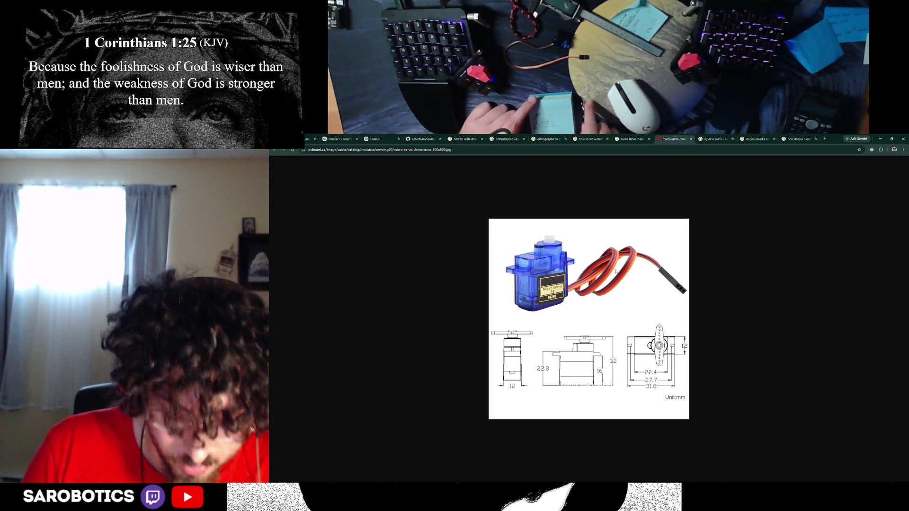
Return from the servo drawing to the lamp base model in Fusion
key("alt+Tab")
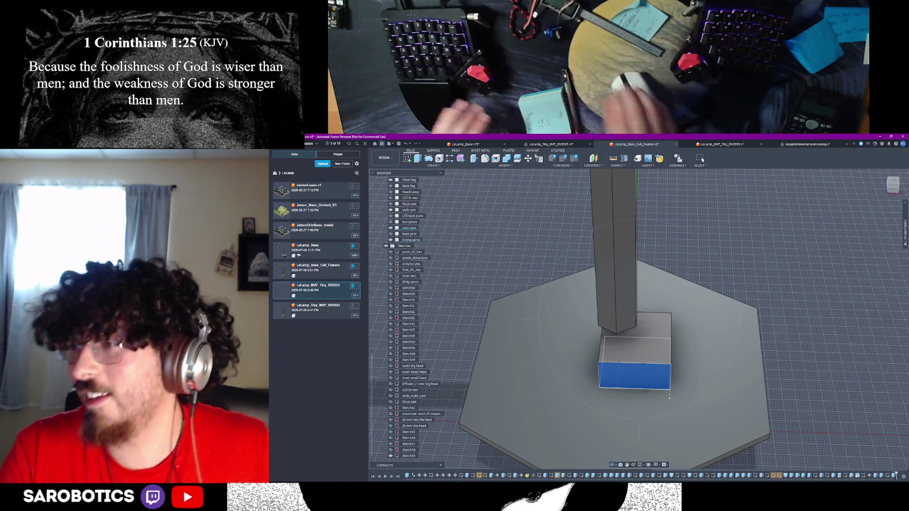
middle_click_drag(702, 160, 703, 160, "shift")
middle_click_drag(671, 386, 606, 401, "shift")
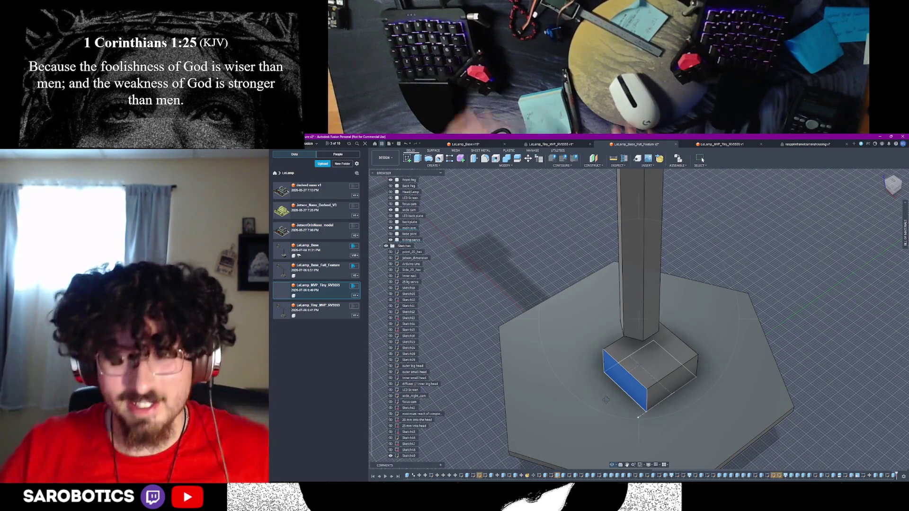
middle_click_drag(607, 400, 645, 373, "shift")
middle_click_drag(702, 159, 702, 160, "shift")
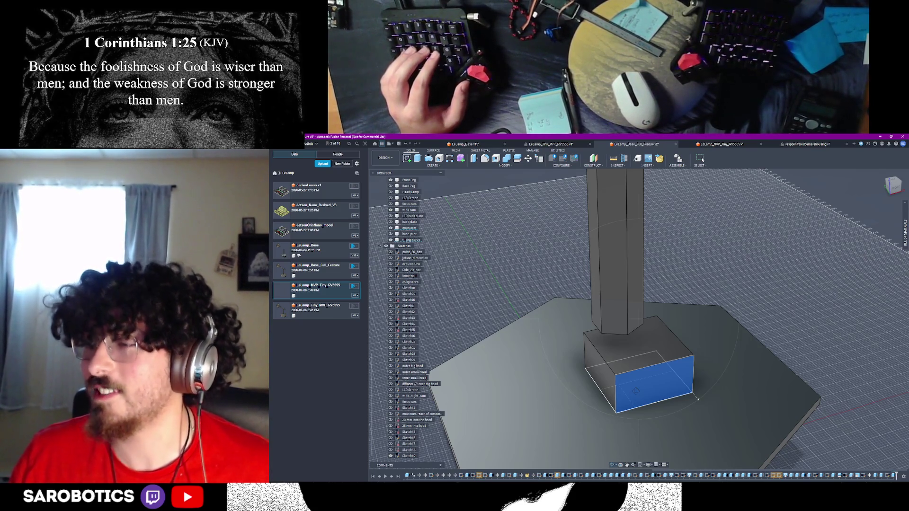
scroll(649, 379, "down", 5)
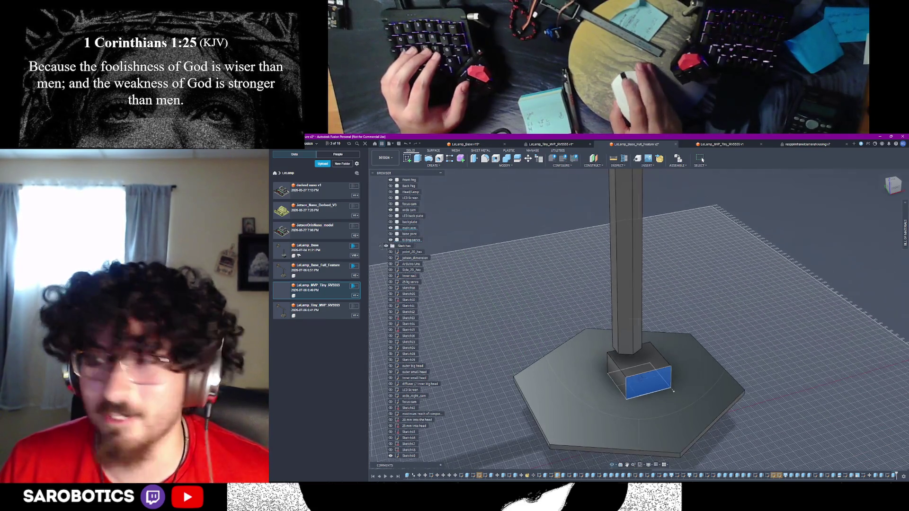
middle_click_drag(626, 402, 633, 391, "shift")
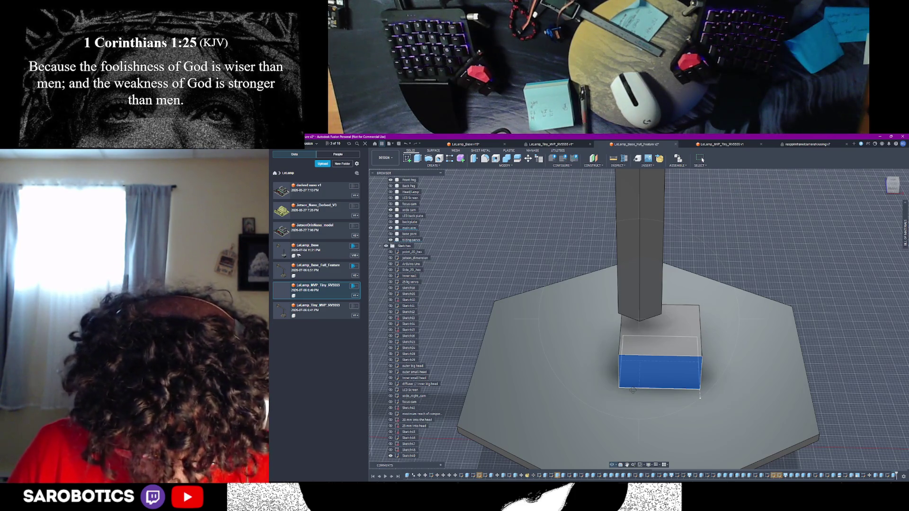
middle_click_drag(632, 390, 692, 372, "shift")
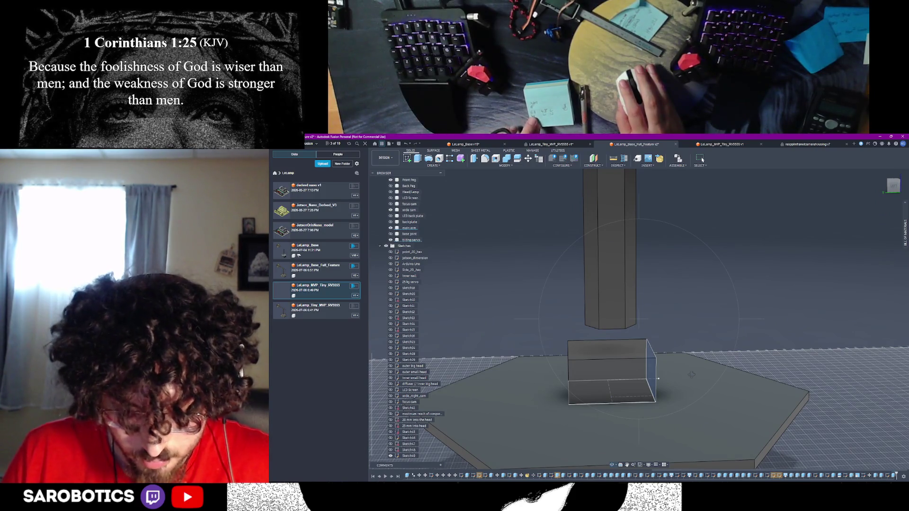
Compare the servo dimension drawing with the lamp model a few times, ending in Fusion
key("alt+Tab")
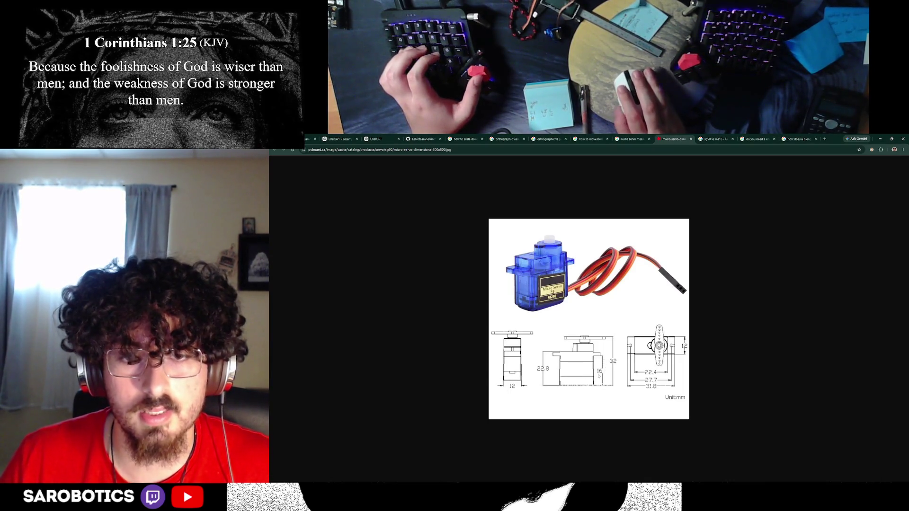
key("alt+Tab")
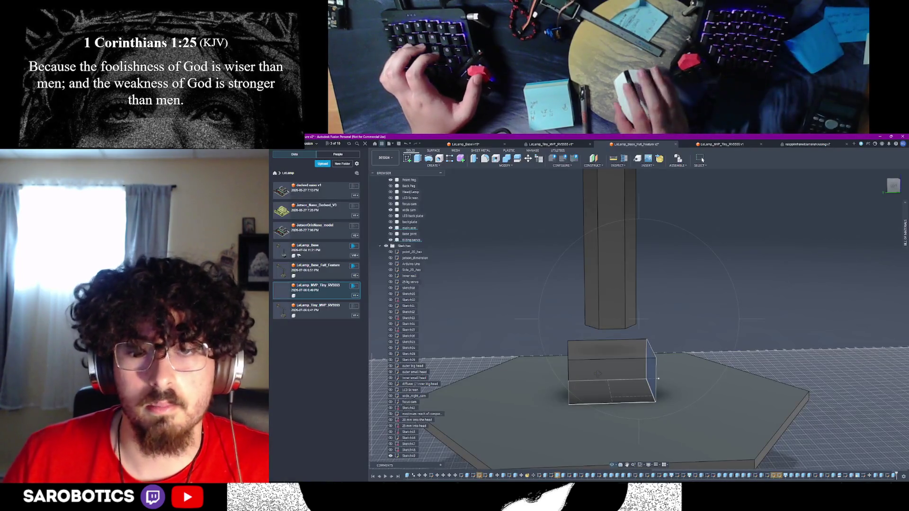
key("alt+Tab")
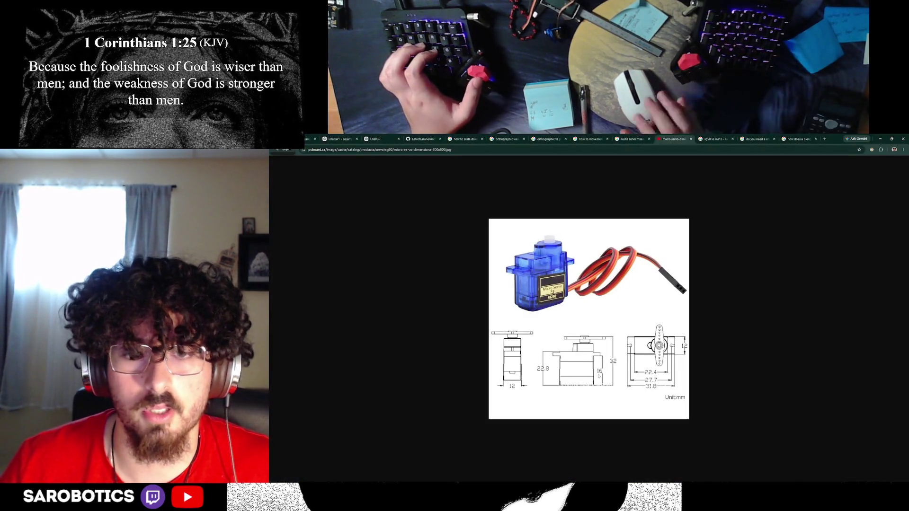
key("alt+Tab")
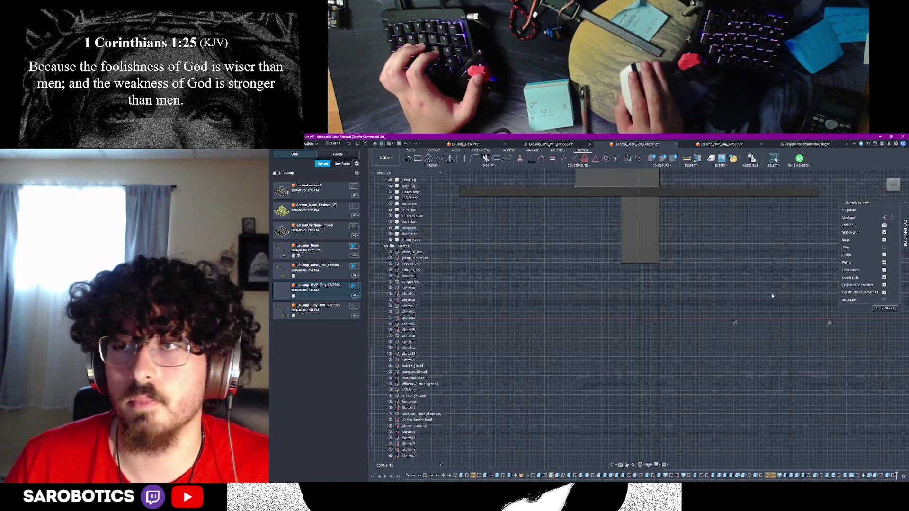
Undo out of the sketch, abandon a new sketch, and settle on a top-down view of the base
key("ctrl+z")
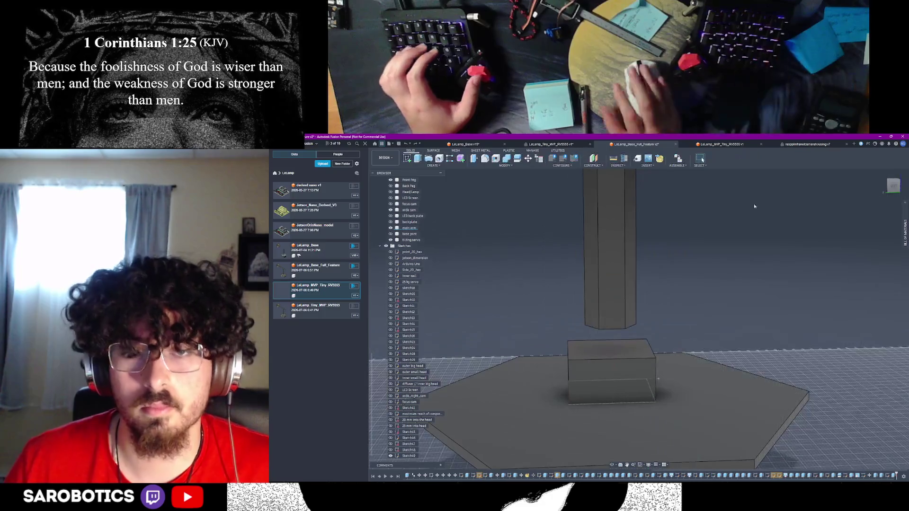
left_click(407, 158)
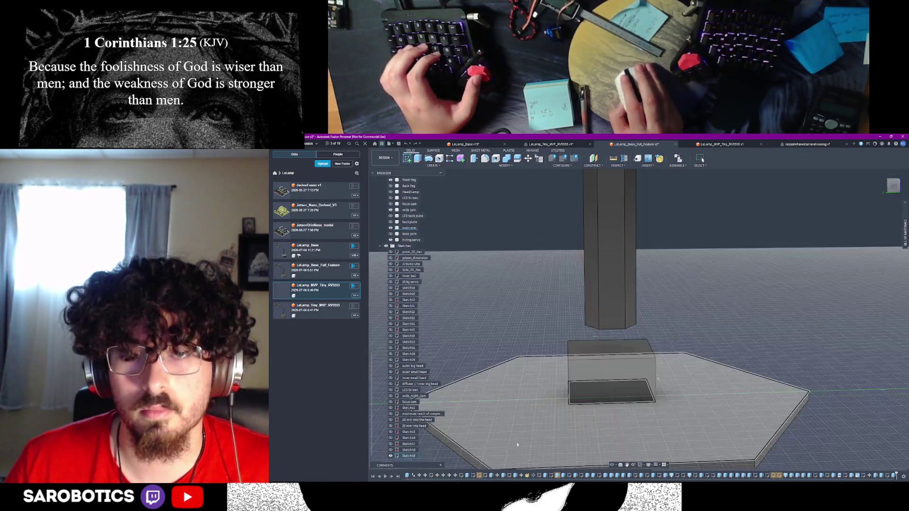
middle_click_drag(611, 465, 611, 433, "shift")
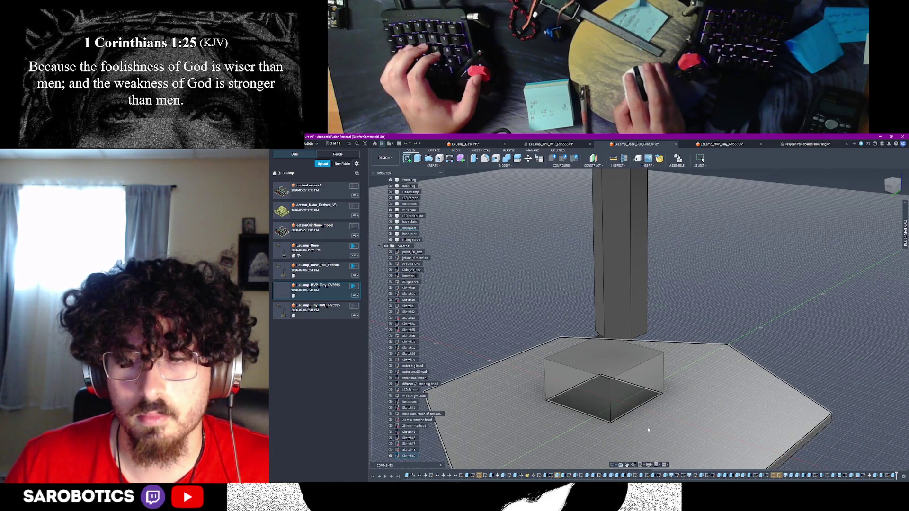
key("Escape")
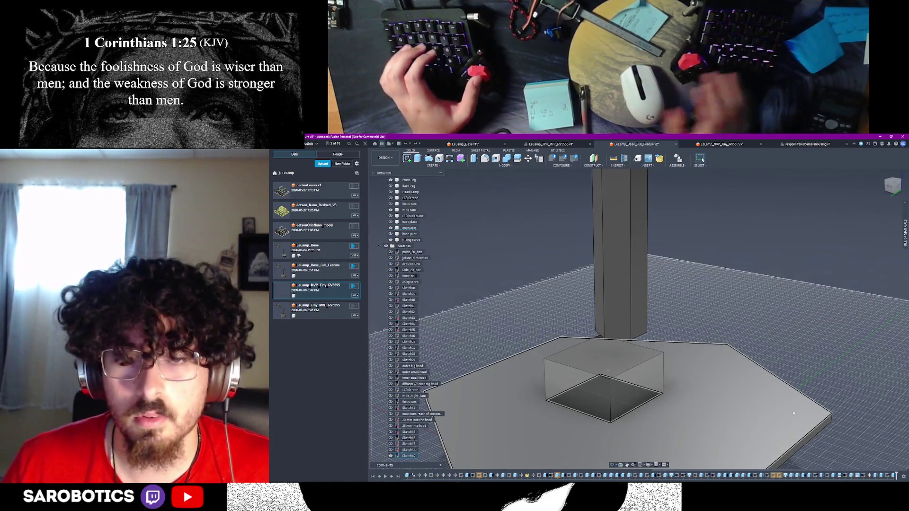
mouse_move(612, 465)
middle_mouse_down("shift")
mouse_move(600, 366)
mouse_move(610, 374)
middle_mouse_up("shift")
Sketch a 65 mm horizontal line across the block face and make the 18 mm line construction
left_click(610, 374)
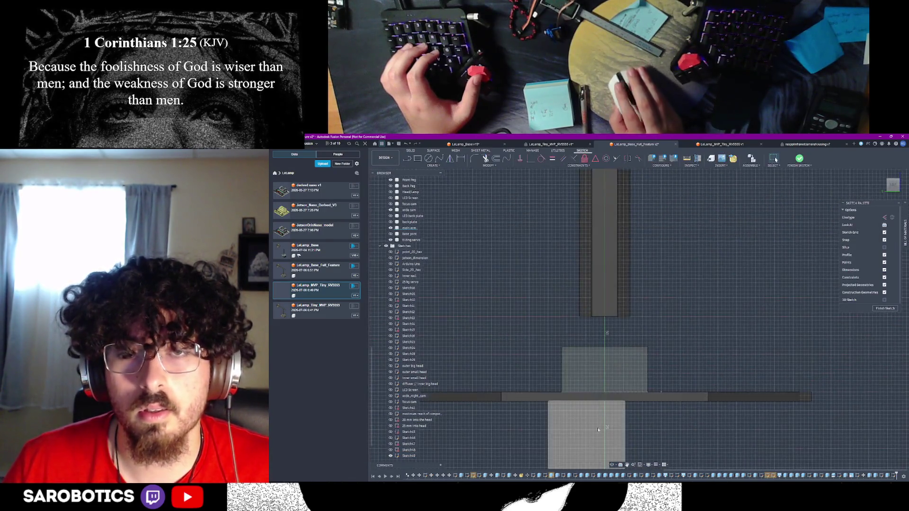
right_click(582, 366)
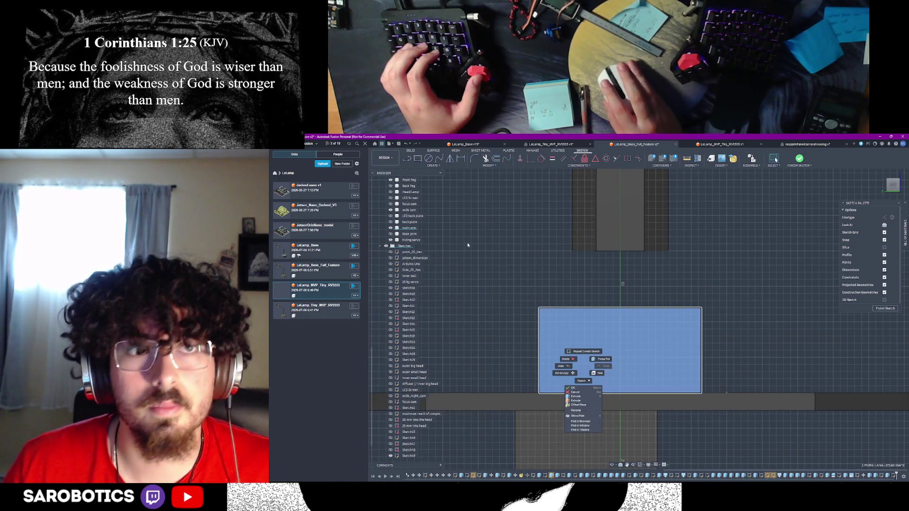
left_click(405, 161)
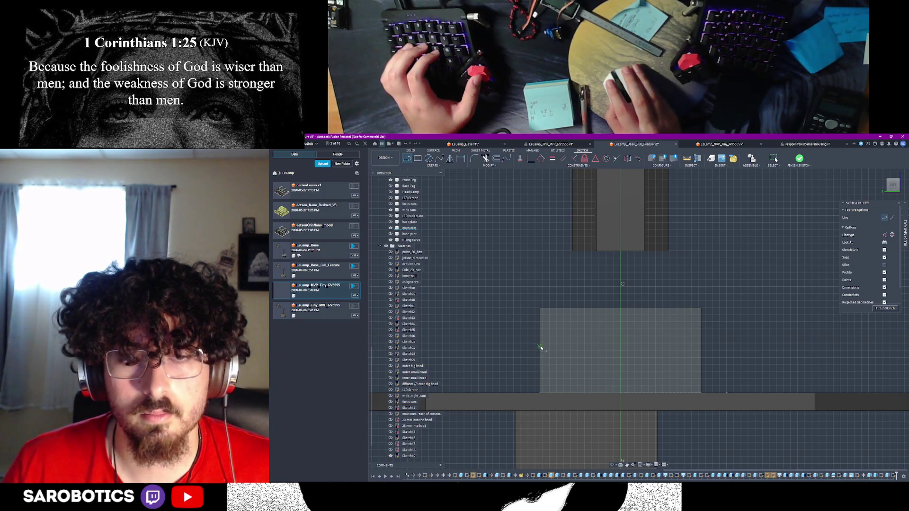
left_click(541, 351)
type("65")
key("Tab")
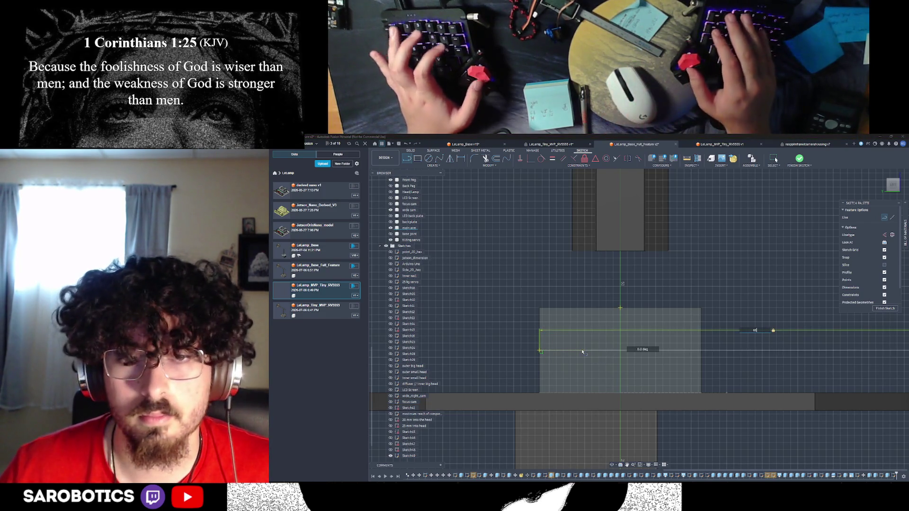
key("Return")
key("Escape")
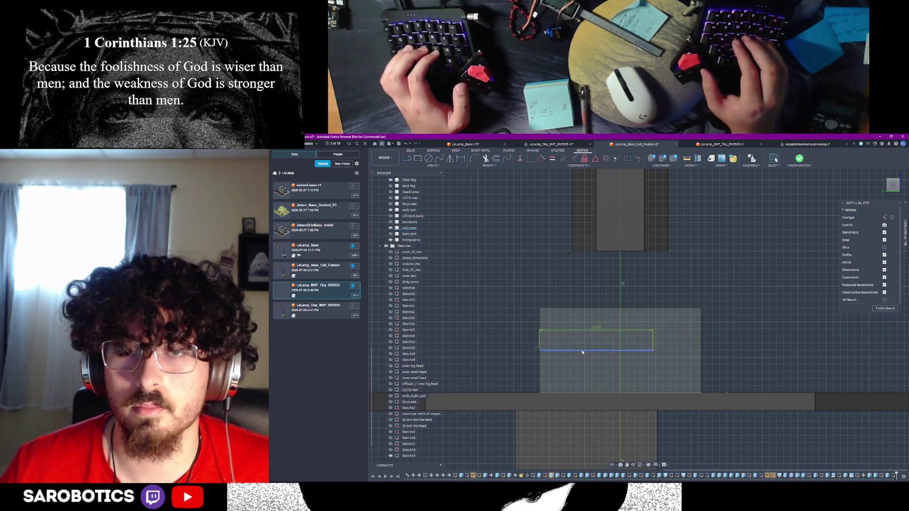
left_click(614, 350)
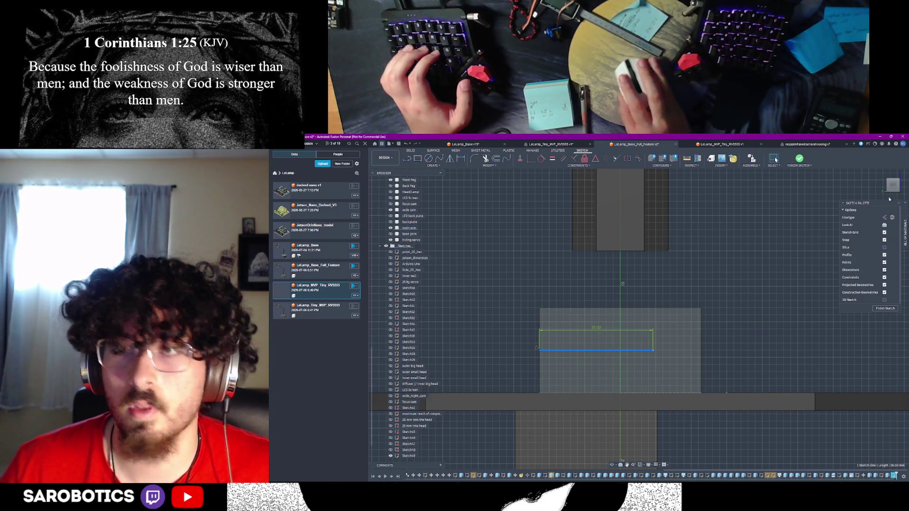
left_click(884, 217)
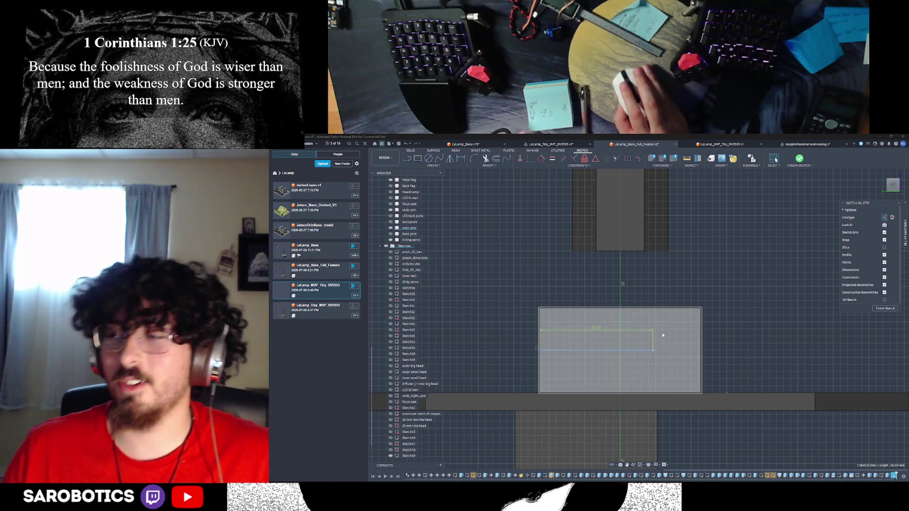
Zoom out, orbit into a 3-D view of the housing block on the hexagonal base, and zoom back in
scroll(601, 362, "down", 3)
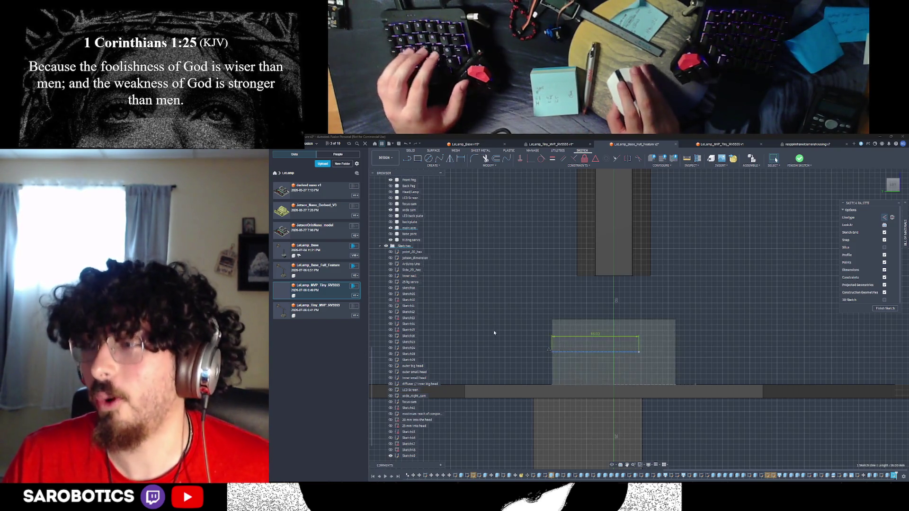
scroll(567, 374, "down", 2)
mouse_move(611, 466)
middle_mouse_down("shift")
mouse_move(724, 364)
mouse_move(675, 352)
middle_mouse_up("shift")
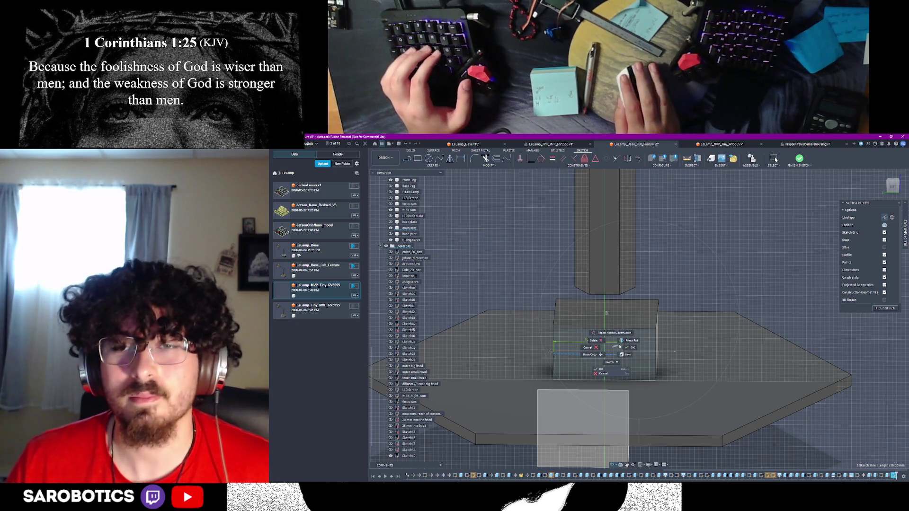
scroll(633, 352, "up", 3)
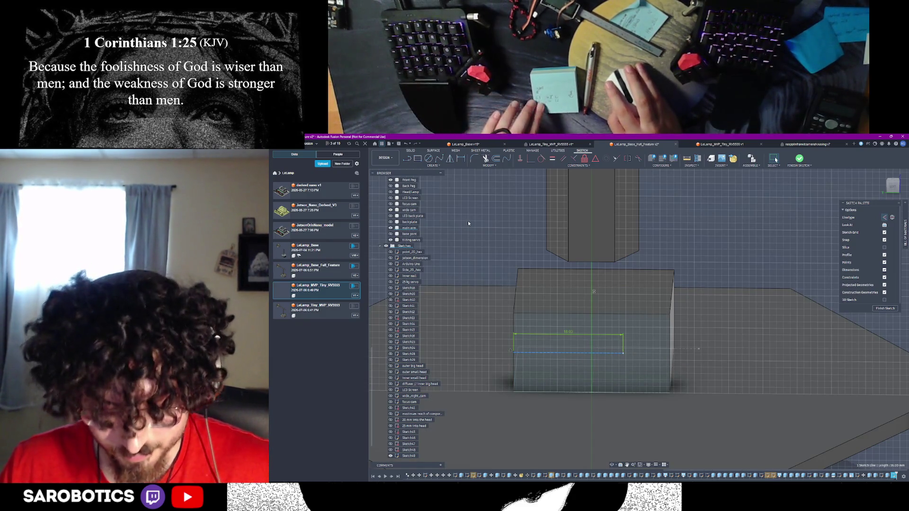
Start a new line at the dashed construction line's end, then check the servo drawing in Chrome
left_click(409, 161)
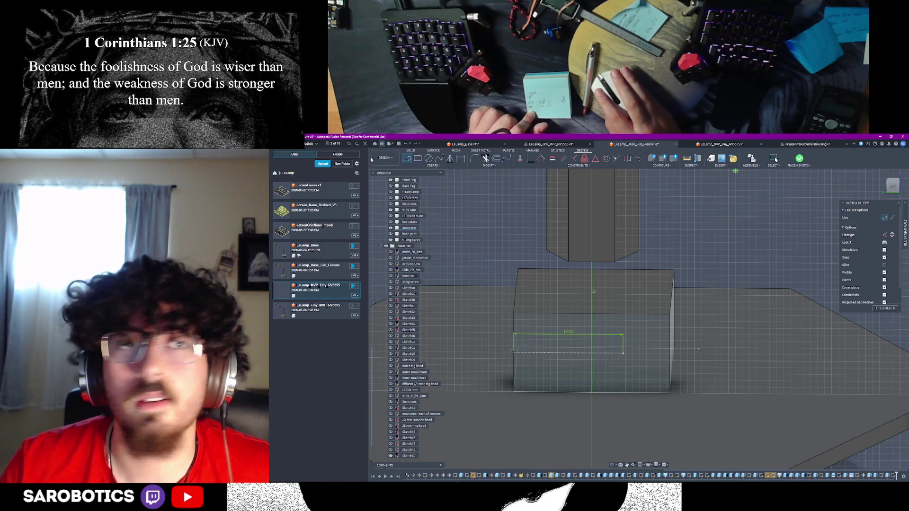
left_click(623, 351)
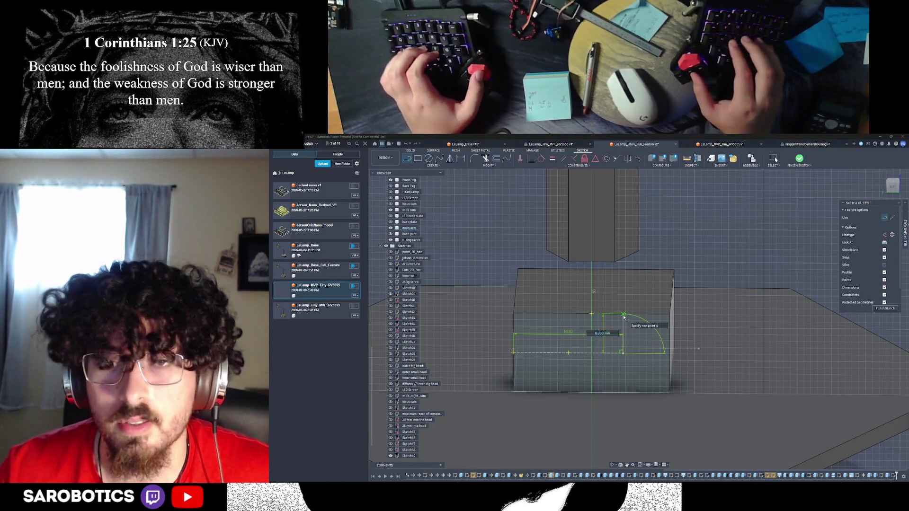
key("alt+Tab")
key("alt+Tab")
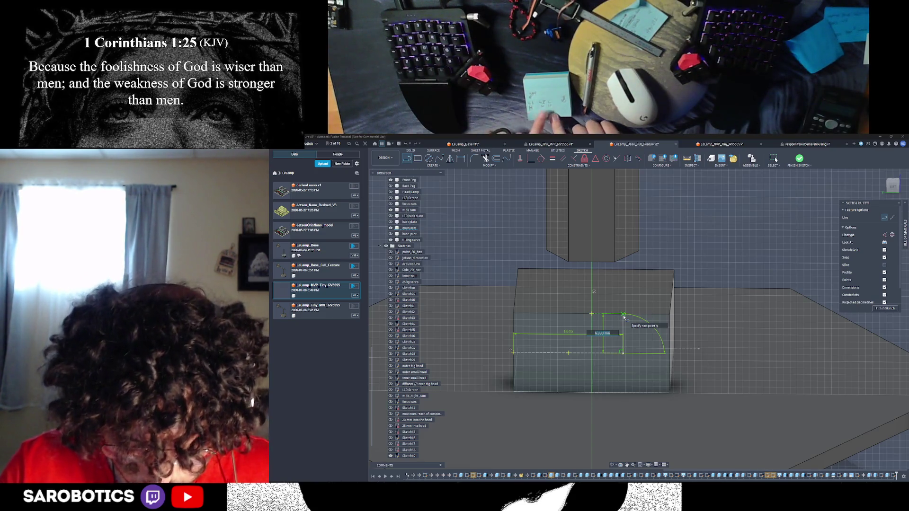
key("alt+Tab")
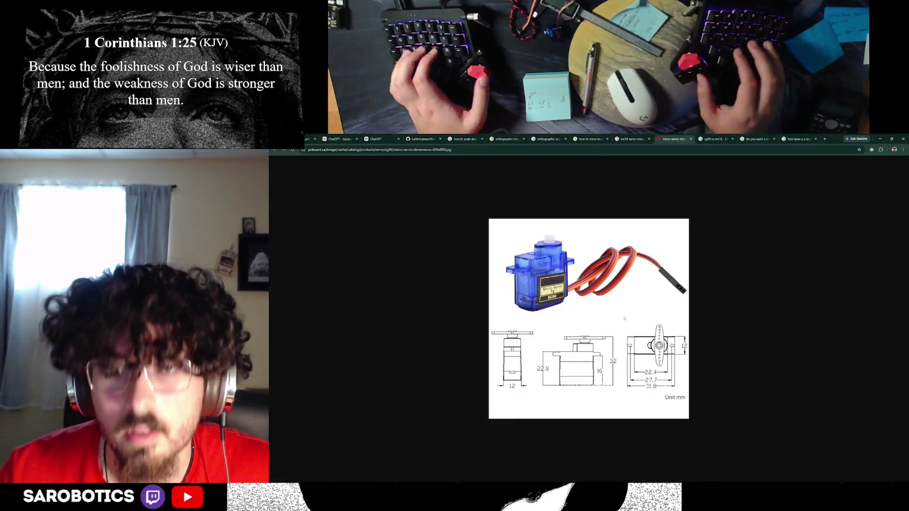
Go back from the SG90 servo drawing to the Fusion sketch
key("alt+Tab")
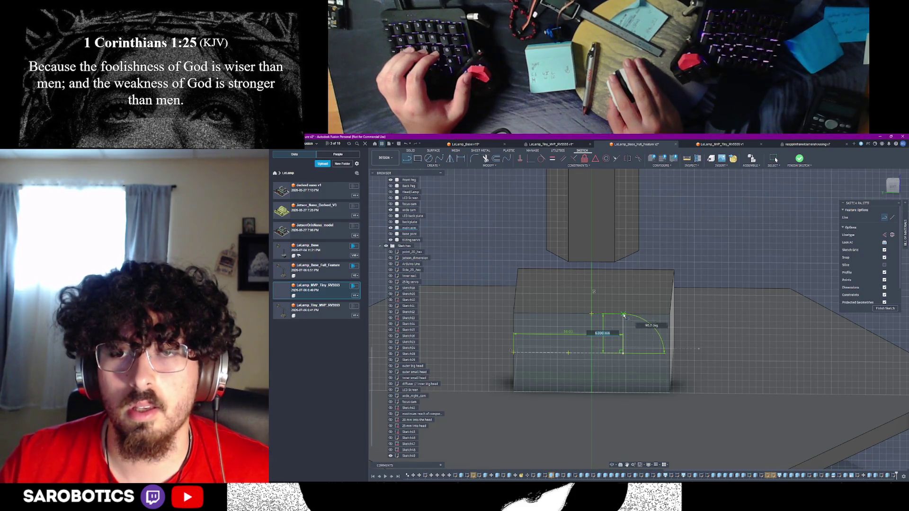
Draw a vertical line down to the bottom edge and a 6 mm line closing the rectangle
left_click(624, 315)
left_click(625, 354)
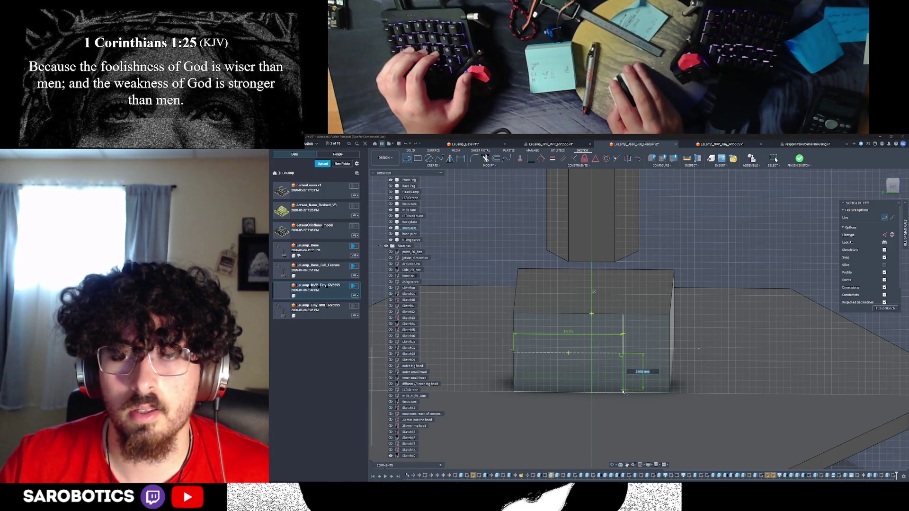
double_click(623, 393)
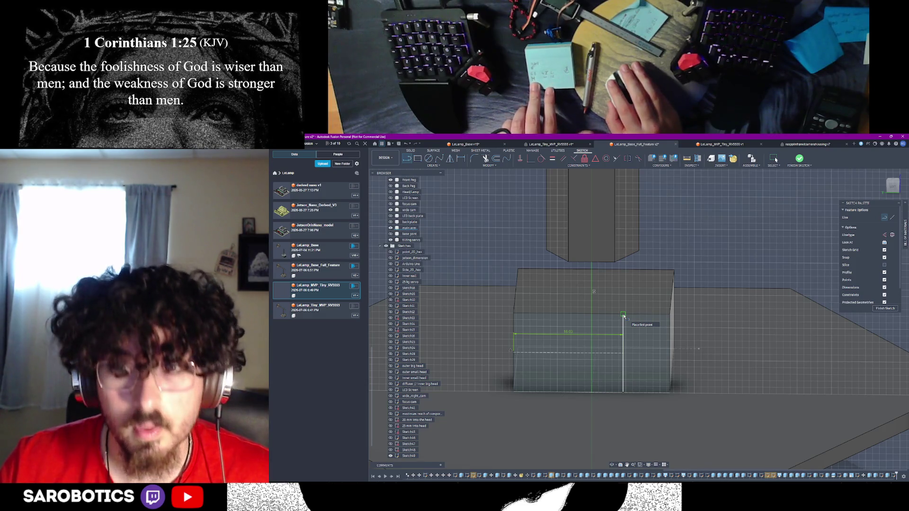
left_click(624, 315)
type("6.8")
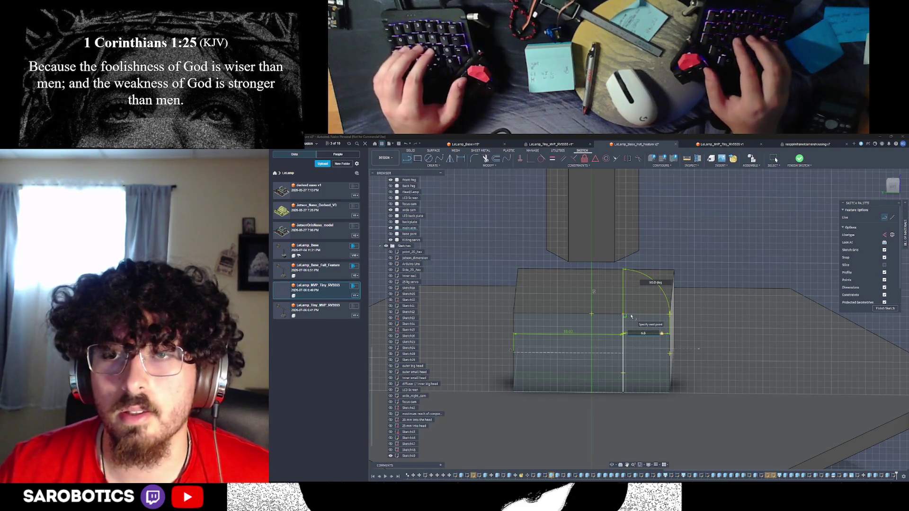
key("Return")
key("Escape")
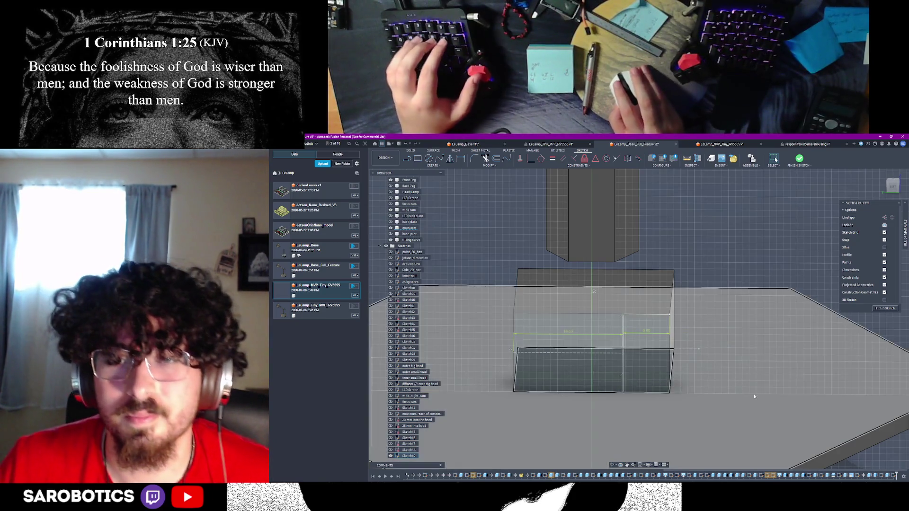
Select the small right-hand rectangle profile from an orbited view of the sketch
left_click(612, 465)
mouse_move(612, 465)
left_mouse_down()
mouse_move(776, 161)
mouse_move(758, 189)
mouse_move(782, 170)
mouse_move(767, 165)
mouse_move(775, 160)
mouse_move(705, 347)
mouse_move(687, 331)
mouse_move(663, 360)
left_mouse_up()
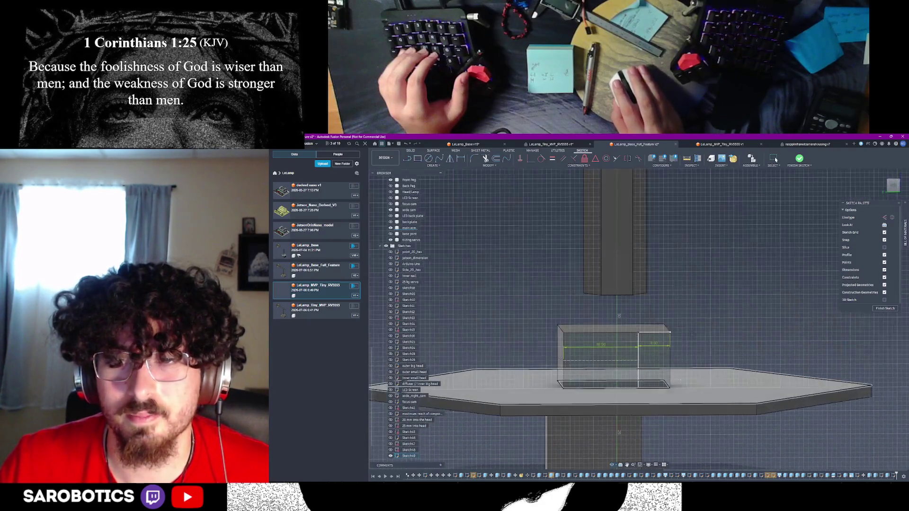
left_click(659, 357)
Finish the sketch and extrude the right-hand profile 4.7 mm into the servo peg
middle_click_drag(663, 358, 744, 356, "shift")
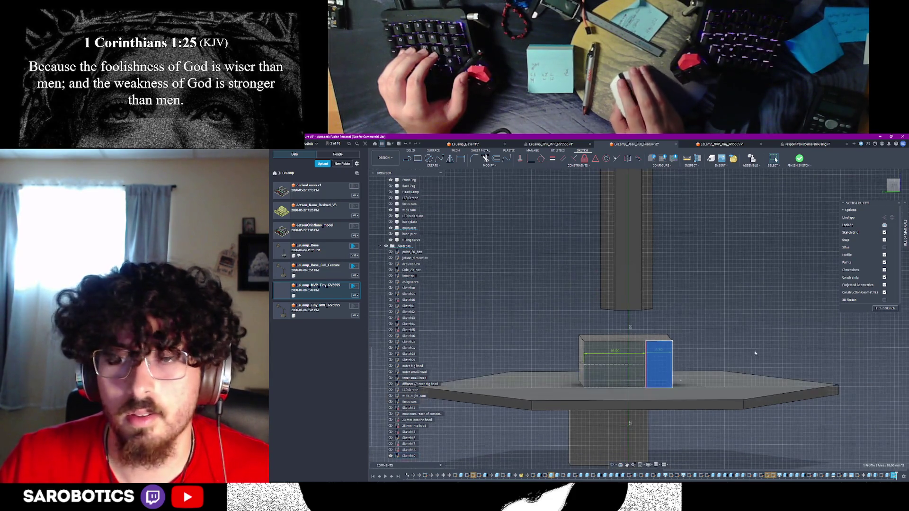
left_click(882, 308)
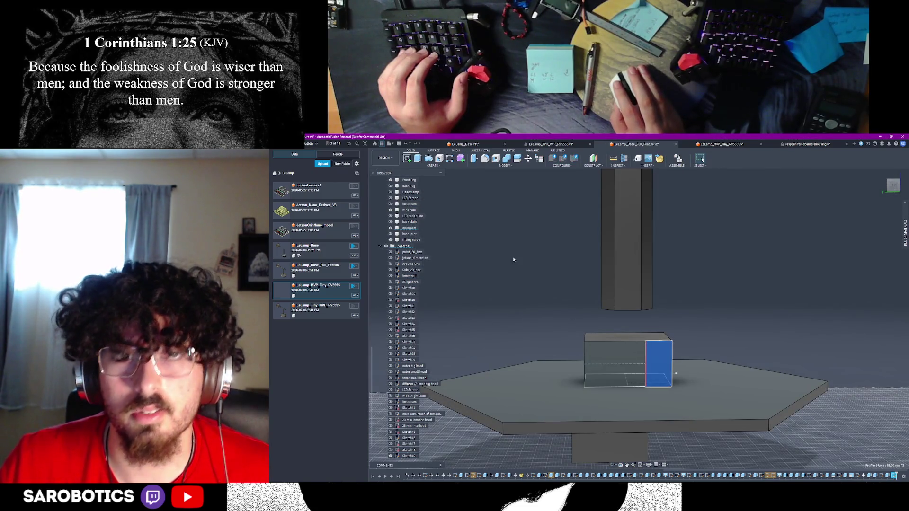
key("e")
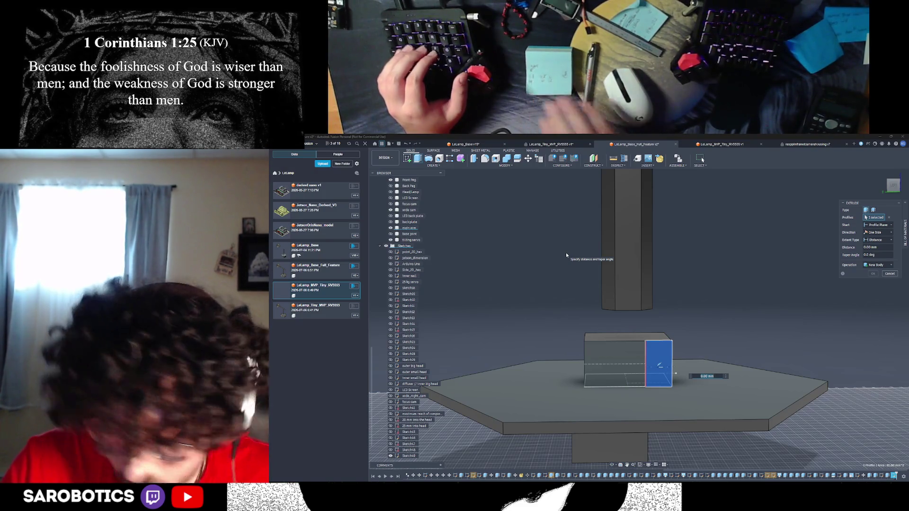
type("4.7")
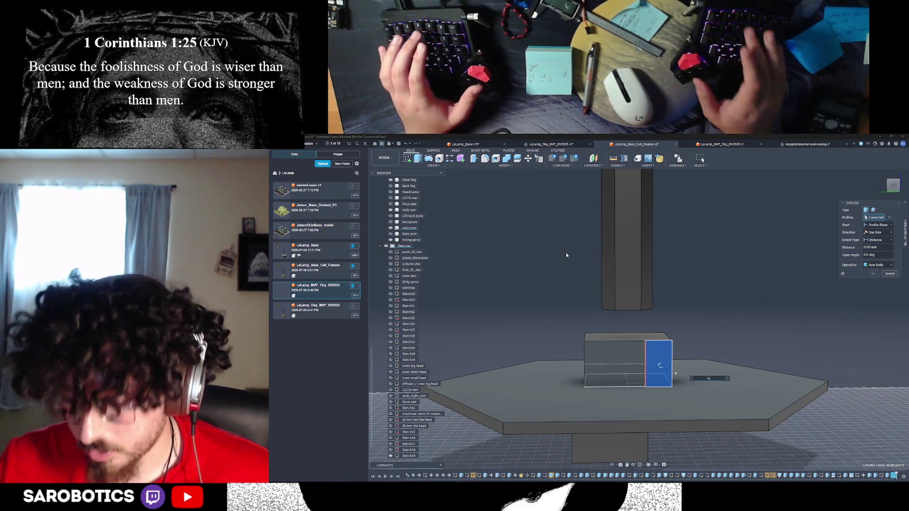
key("Return")
scroll(640, 444, "down", 2)
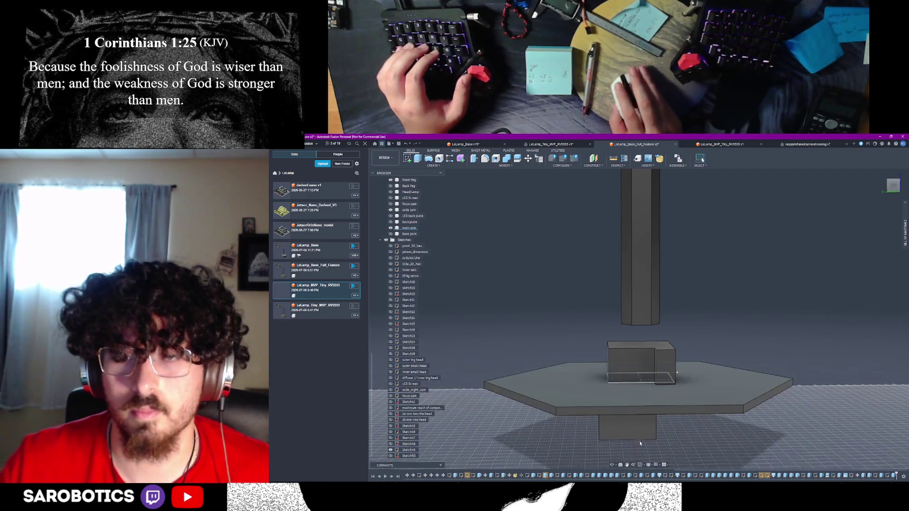
middle_click_drag(677, 373, 639, 347, "shift")
middle_click_drag(702, 160, 703, 159, "shift")
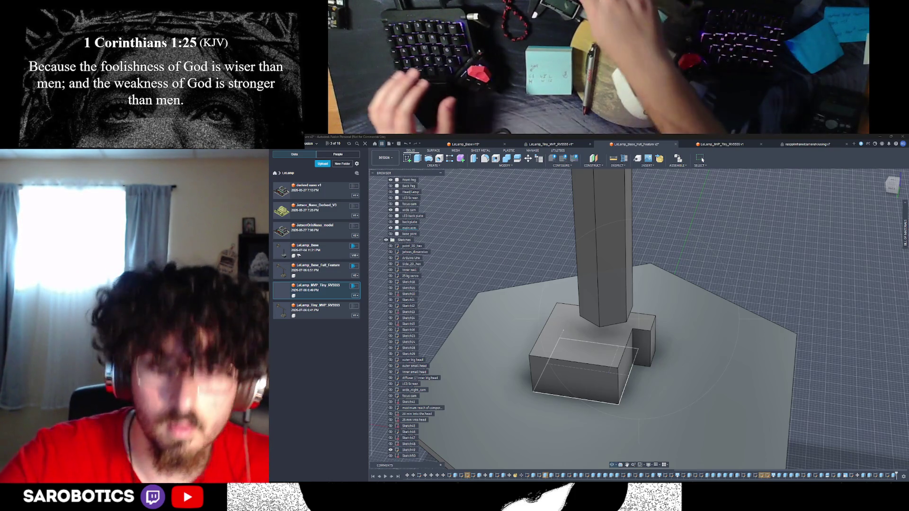
mouse_move(632, 419)
middle_mouse_down("shift")
mouse_move(570, 439)
mouse_move(668, 391)
middle_mouse_up("shift")
right_click(668, 392)
left_click(684, 392)
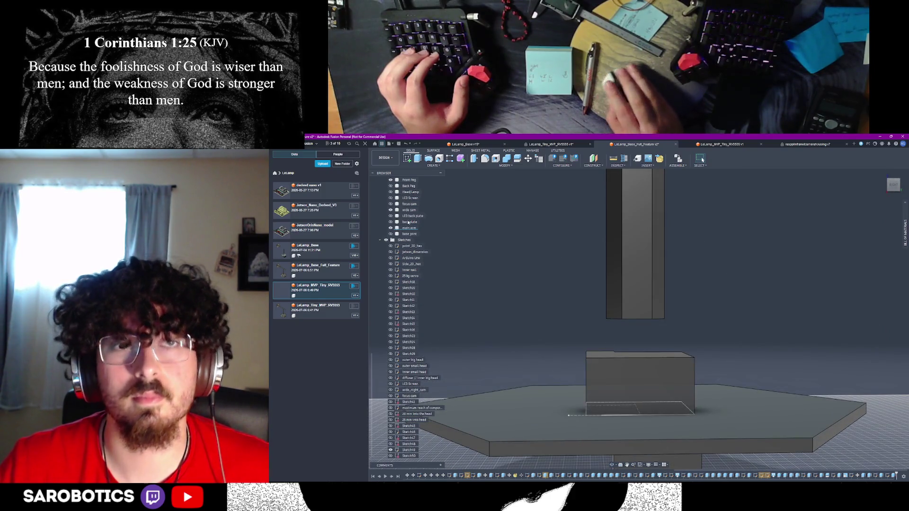
key("F6")
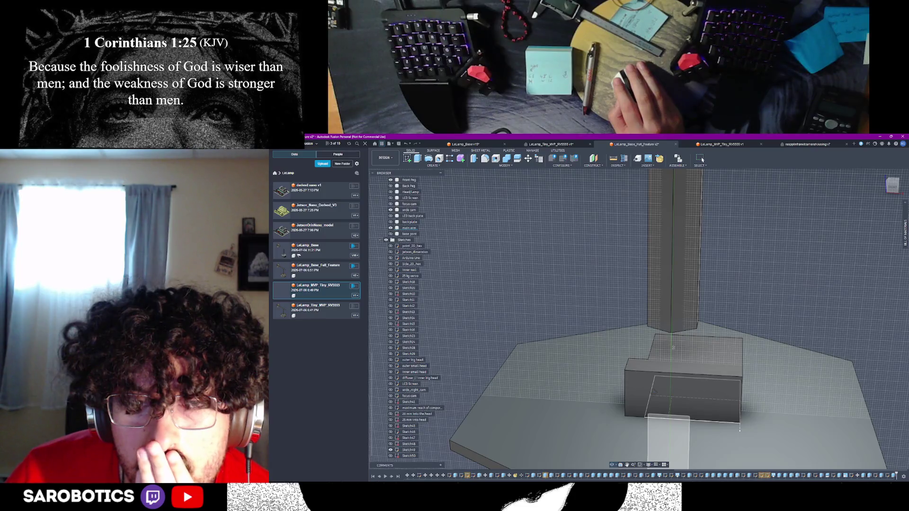
key("F6")
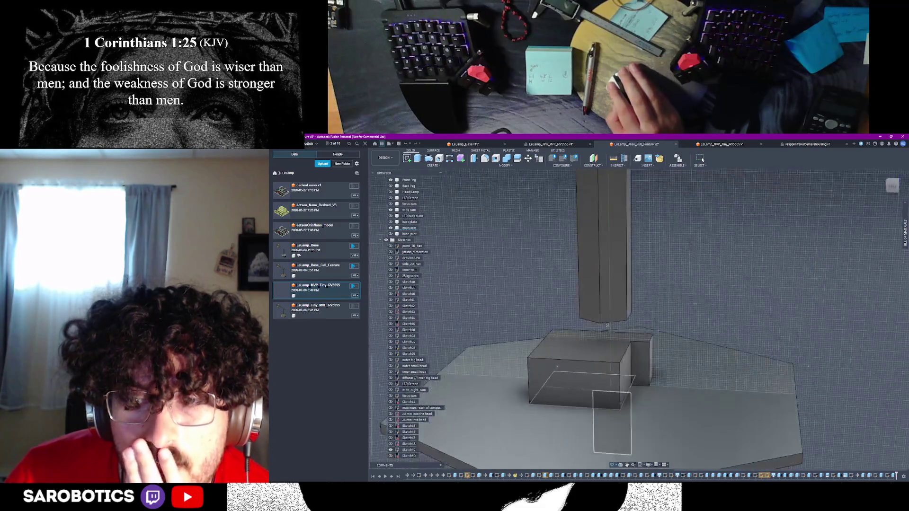
key("F6")
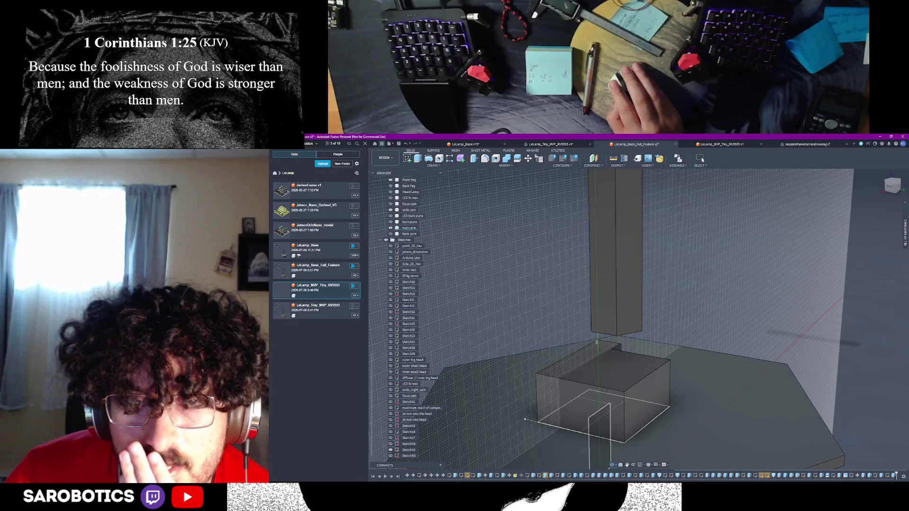
key("F6")
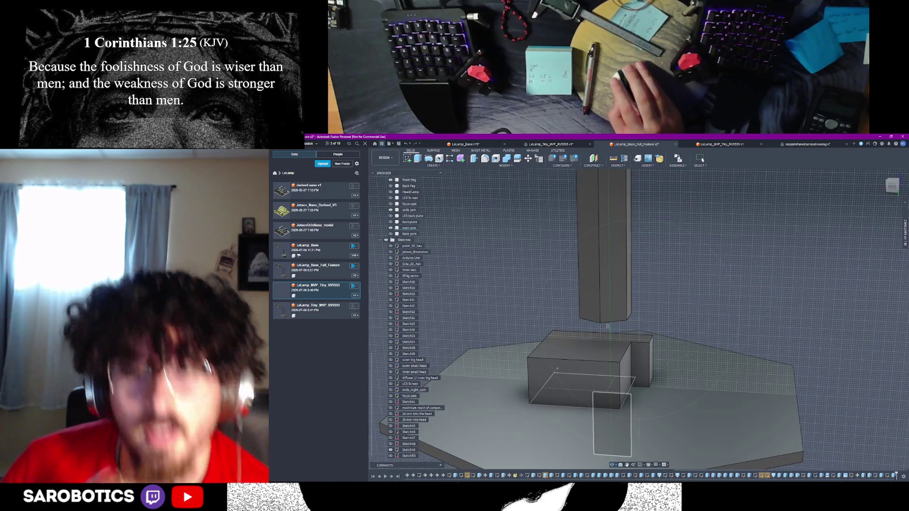
mouse_move(690, 362)
middle_mouse_down("shift")
mouse_move(629, 360)
mouse_move(675, 372)
middle_mouse_up("shift")
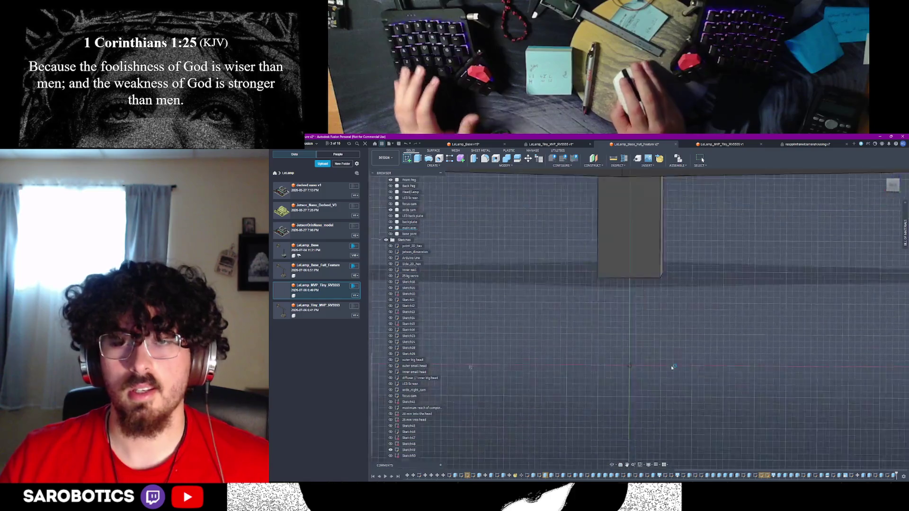
key("s")
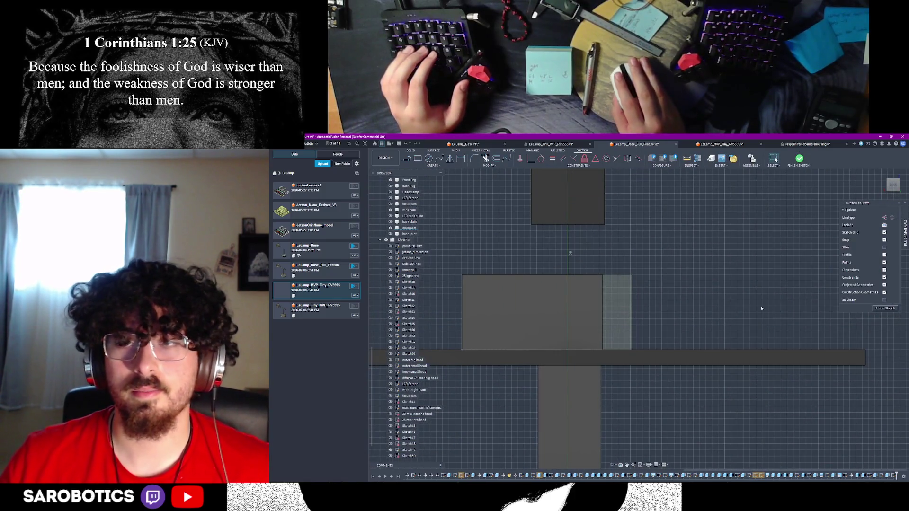
left_click(884, 308)
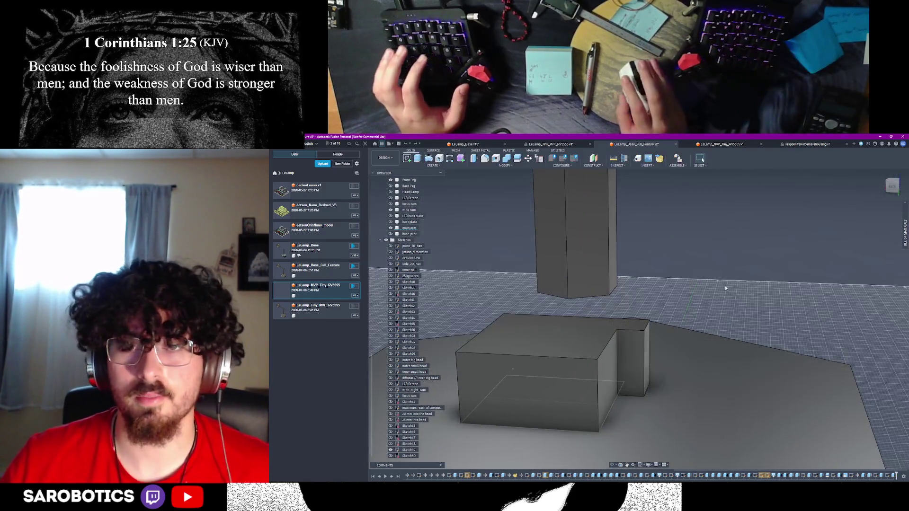
Extrude the small profile beside the housing block 5 mm as a new body
left_click(632, 353)
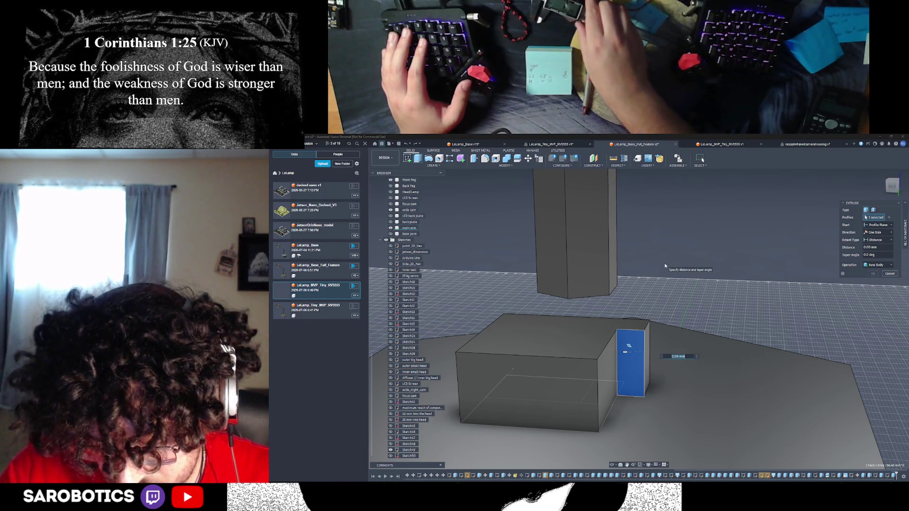
type("5")
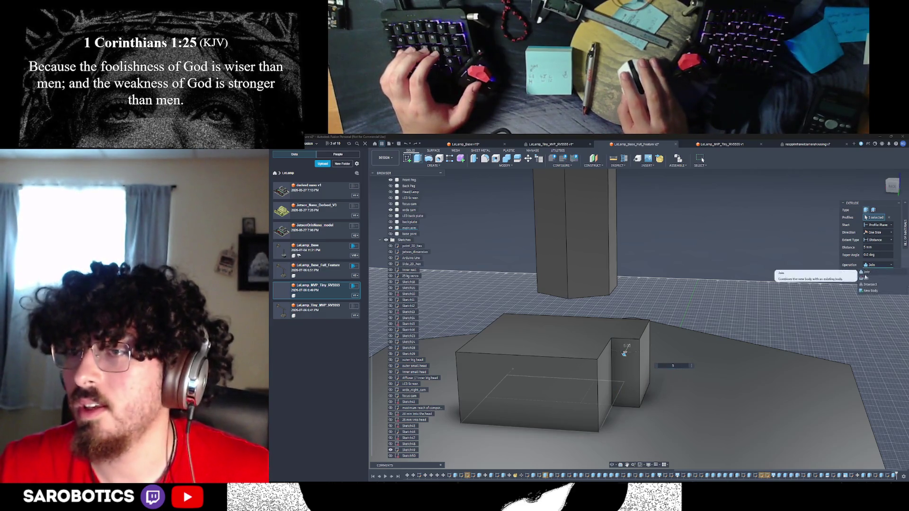
left_click(878, 264)
left_click(874, 291)
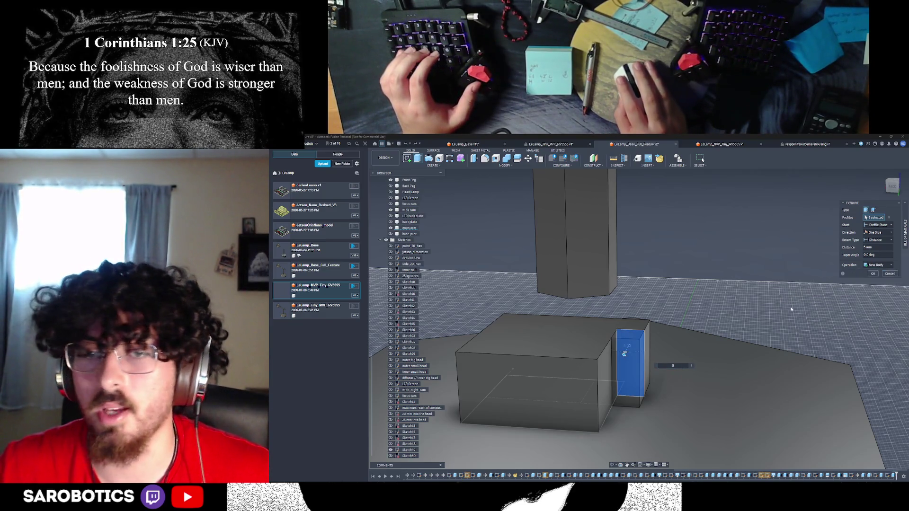
left_click(877, 276)
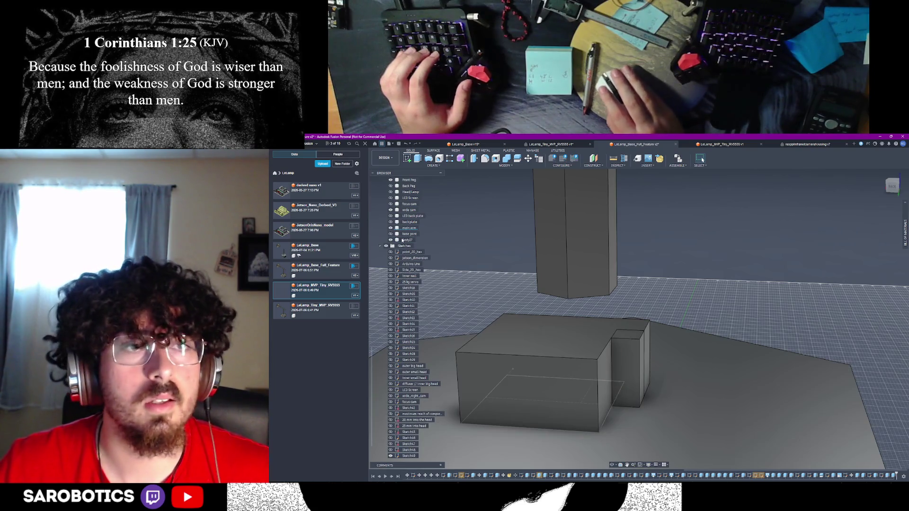
Rename the new body Body27 to 'servo peg 1'
double_click(402, 240)
type("sa")
key("Escape")
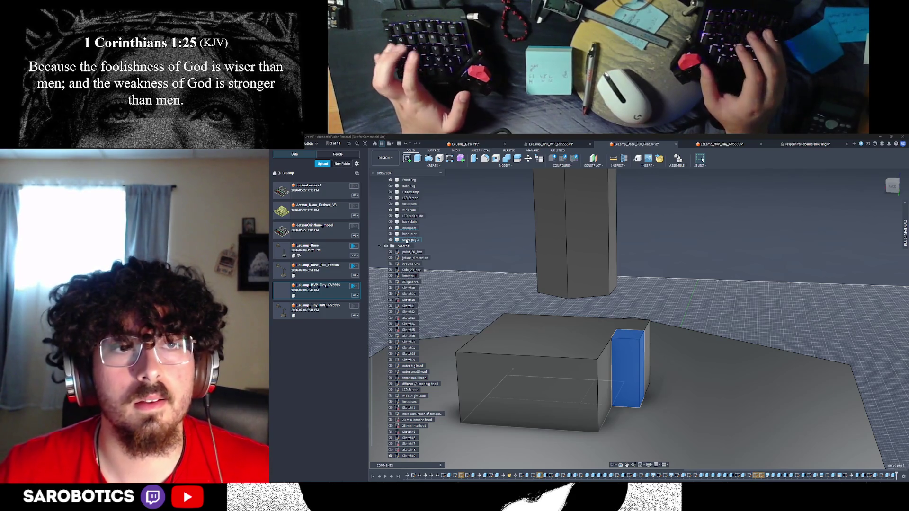
type("servo peg 1")
key("Return")
mouse_move(615, 403)
middle_mouse_down("shift")
mouse_move(636, 419)
mouse_move(611, 372)
middle_mouse_up("shift")
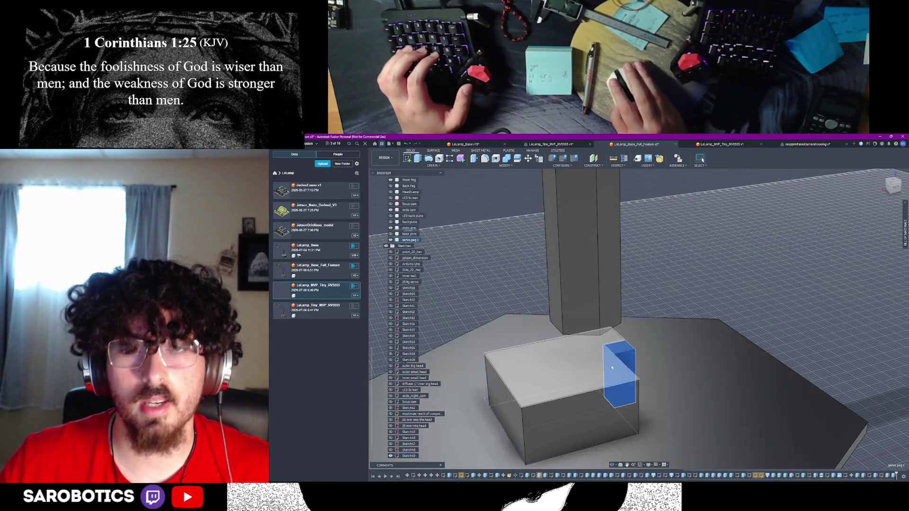
Hide the servo peg body and start a Move/Copy on the blue face beside the housing block
key("v")
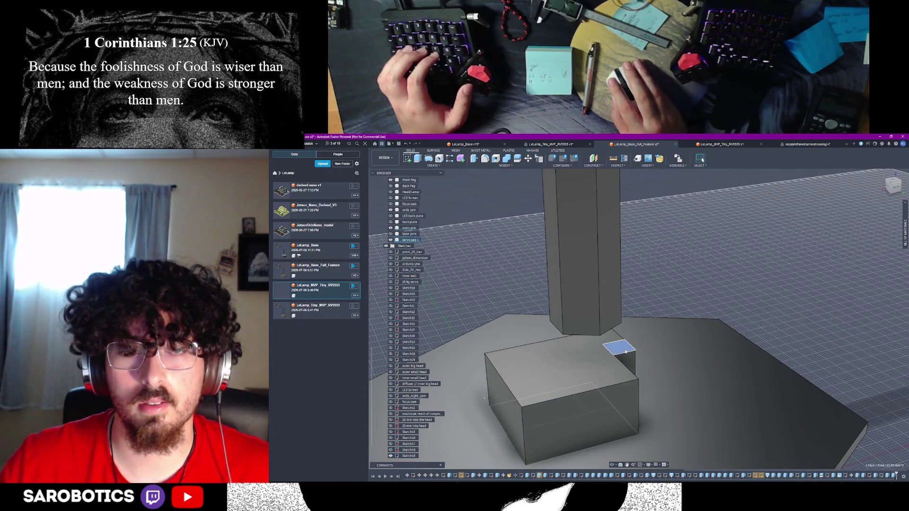
right_click(626, 352)
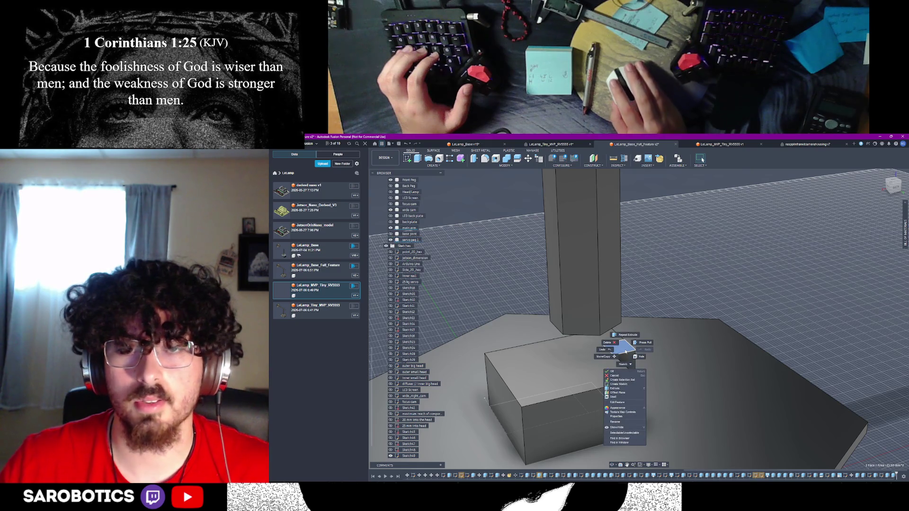
left_click(611, 356)
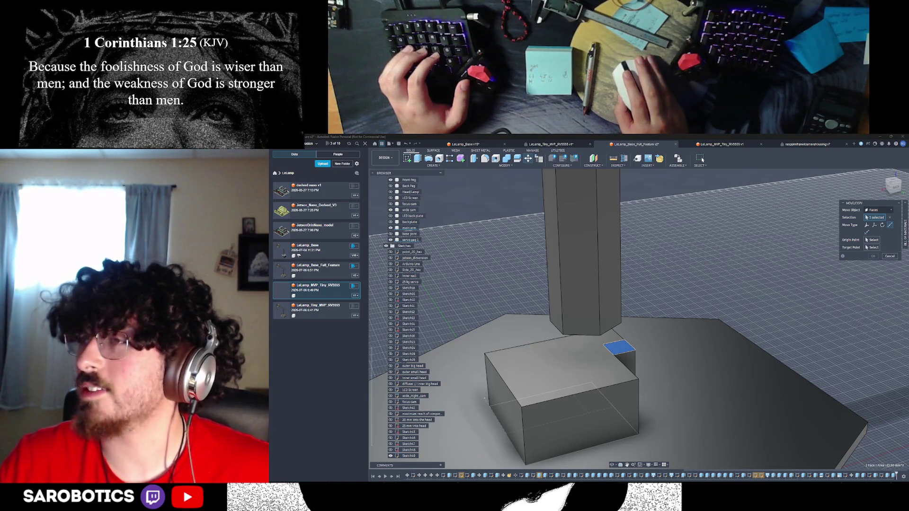
mouse_move(753, 332)
middle_mouse_down("shift")
mouse_move(648, 363)
mouse_move(659, 285)
middle_mouse_up("shift")
middle_click_drag(639, 344, 623, 347, "shift")
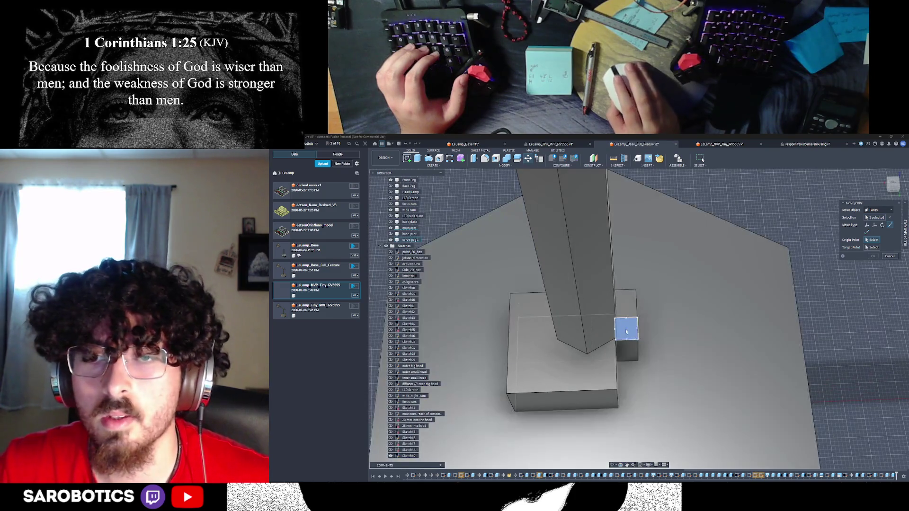
Set the face move's origin on the box's bottom edge, then close the Move/Copy operation
left_click(580, 384)
scroll(481, 330, "up", 3)
middle_click_drag(584, 402, 684, 397)
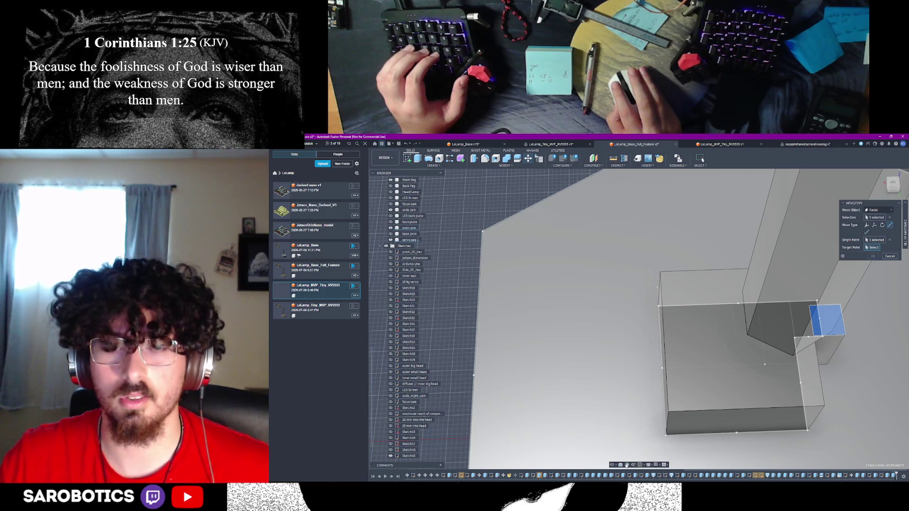
middle_click_drag(721, 383, 647, 385)
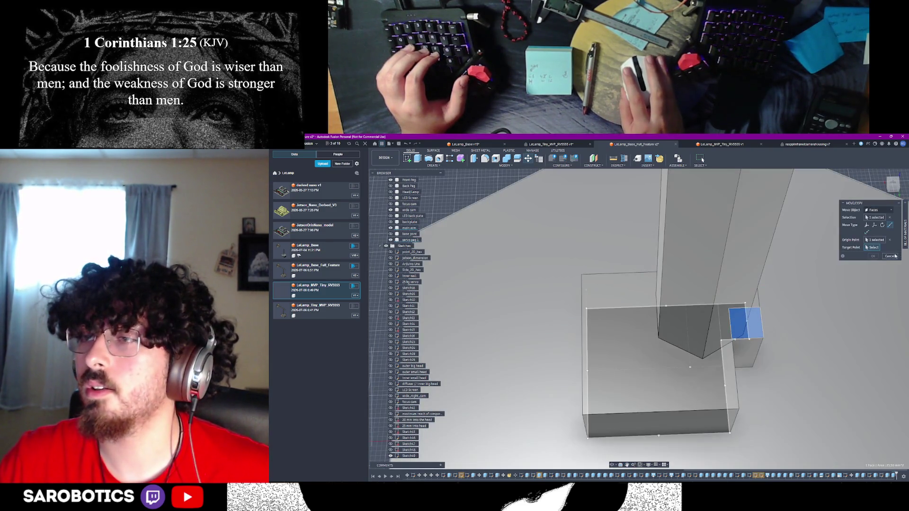
left_click(891, 256)
Start a new sketch on the housing block's bottom face
mouse_move(711, 402)
middle_mouse_down("shift")
mouse_move(601, 443)
mouse_move(579, 351)
mouse_move(558, 361)
mouse_move(565, 352)
middle_mouse_up("shift")
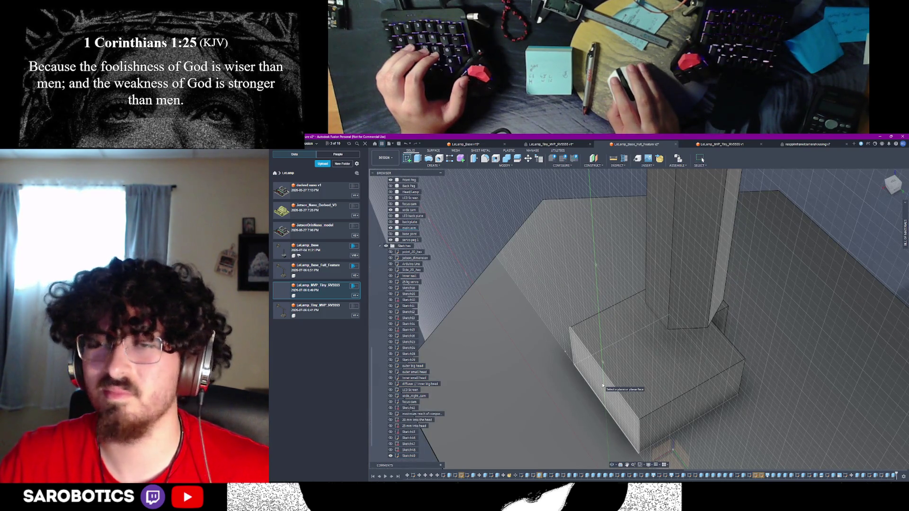
left_click(603, 386)
middle_click_drag(625, 406, 586, 404)
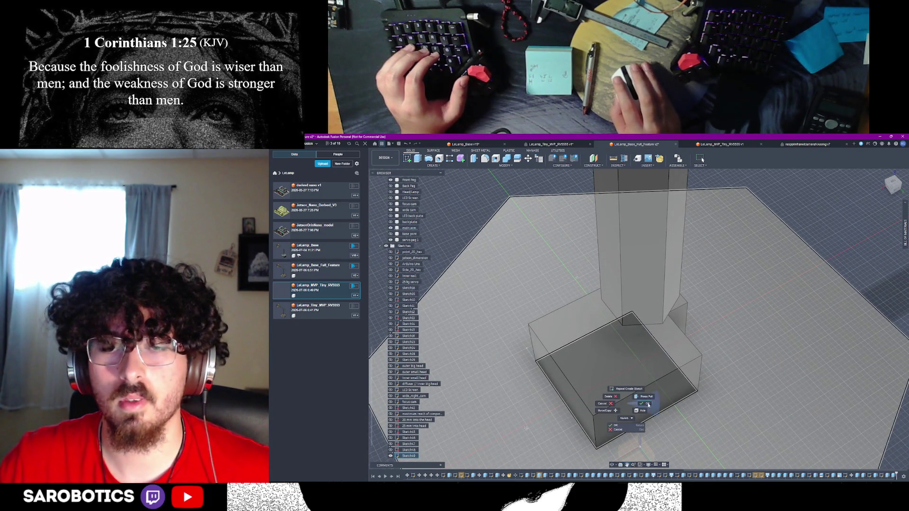
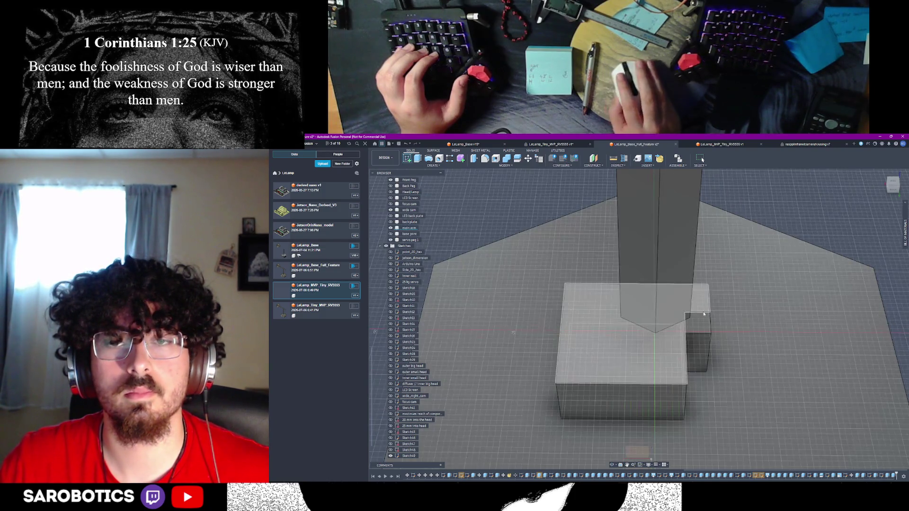
Orbit to a low frontal view and begin Sketch50 on the flat face beside the base box
middle_click_drag(572, 396, 610, 366, "shift")
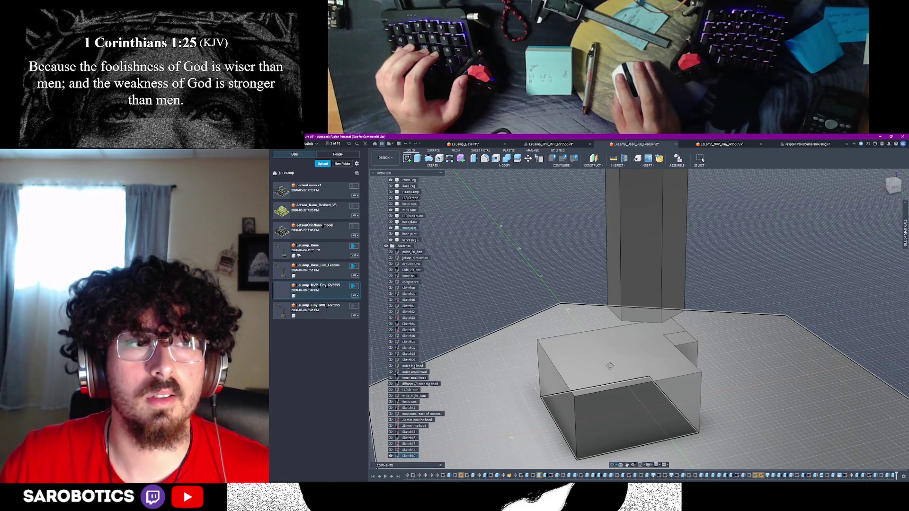
middle_click_drag(610, 366, 616, 358, "shift")
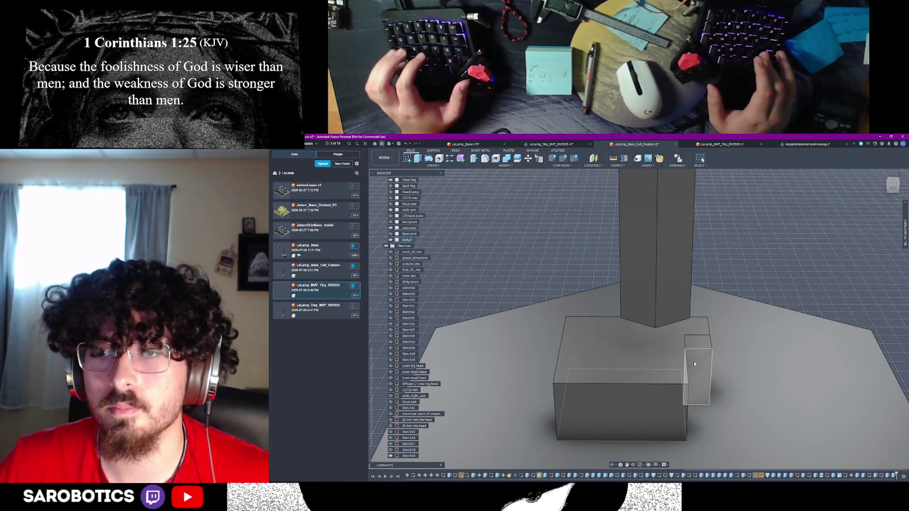
left_click(694, 363)
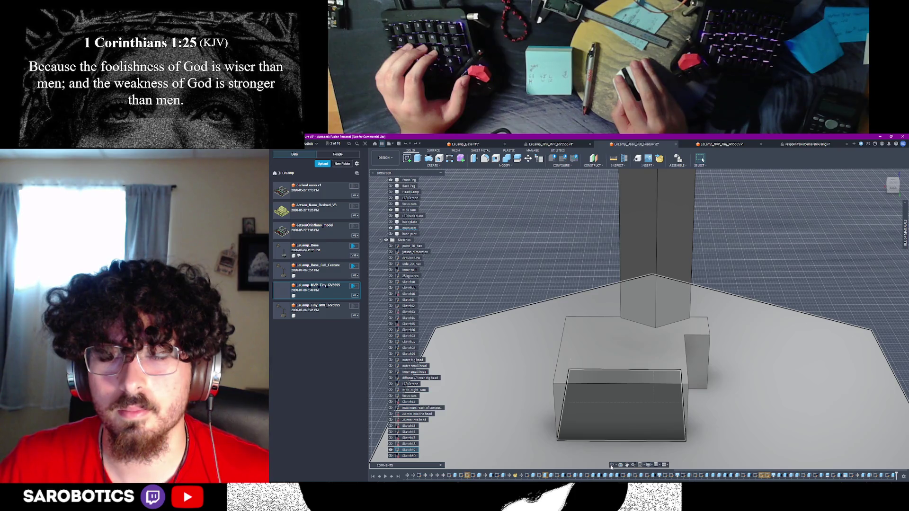
left_click(693, 359)
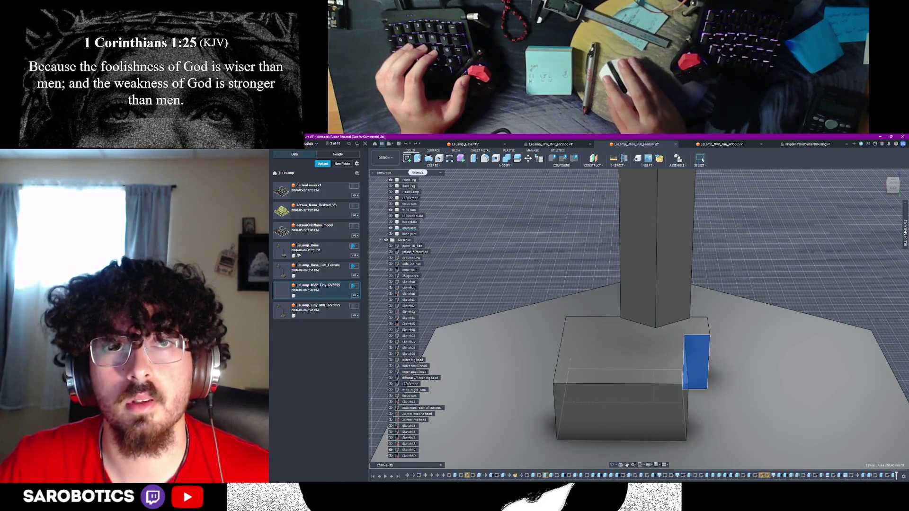
Extrude the small side profile 5 mm as a New Body, creating Body27
key("e")
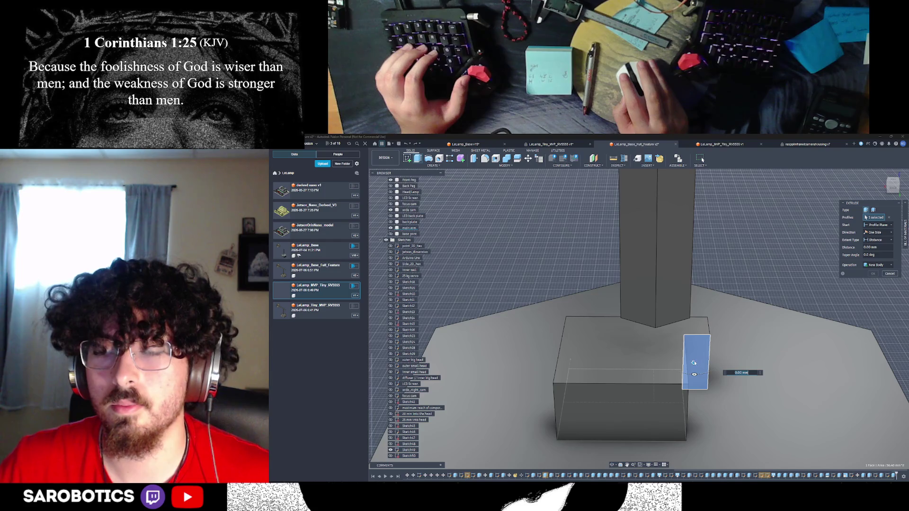
type("5")
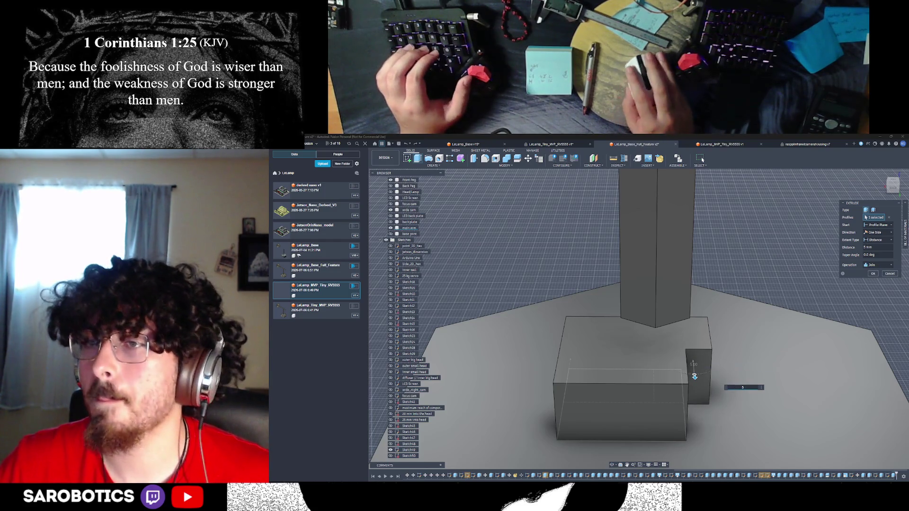
left_click(882, 265)
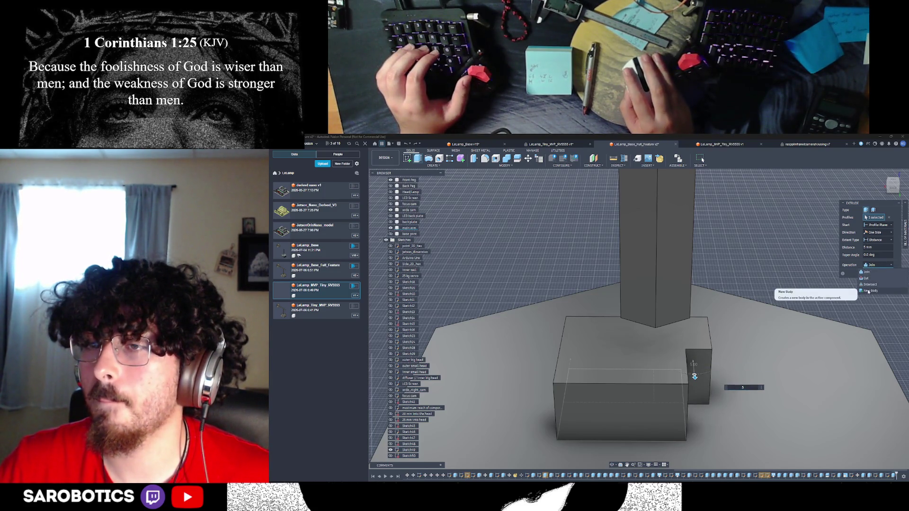
left_click(869, 290)
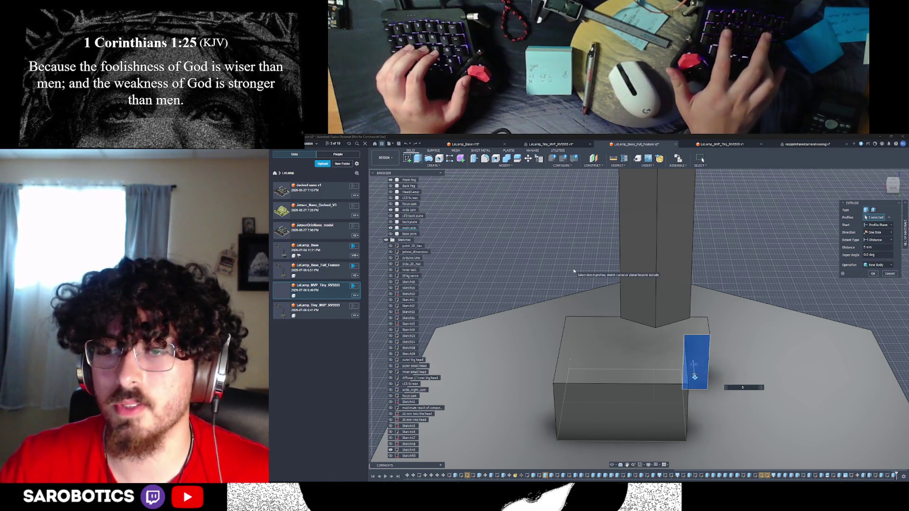
key("Return")
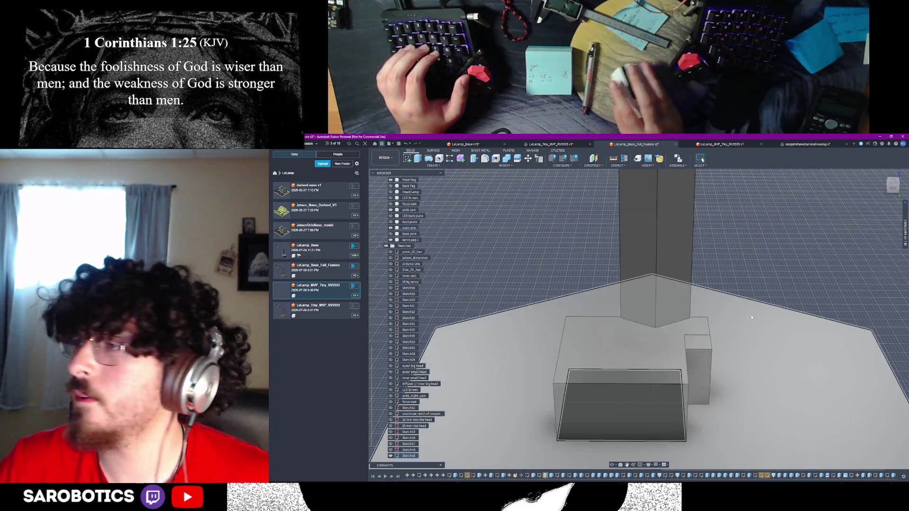
Start a Rectangular Pattern with Object Type set to Bodies on the small body
right_click(701, 343)
left_click(432, 165)
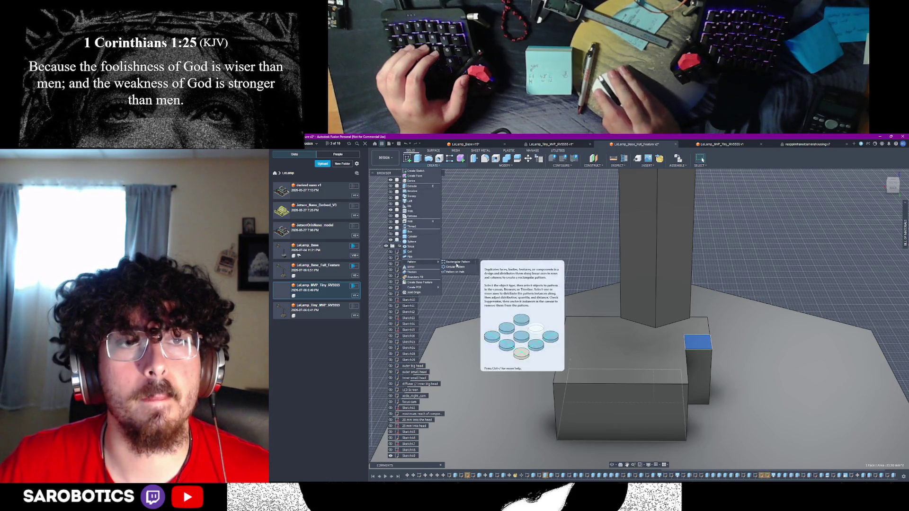
left_click(457, 263)
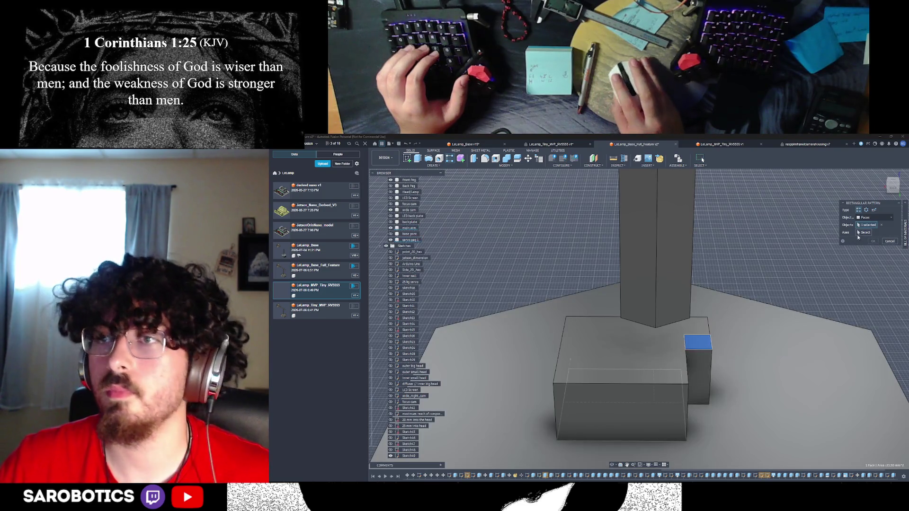
left_click(867, 232)
left_click(704, 351)
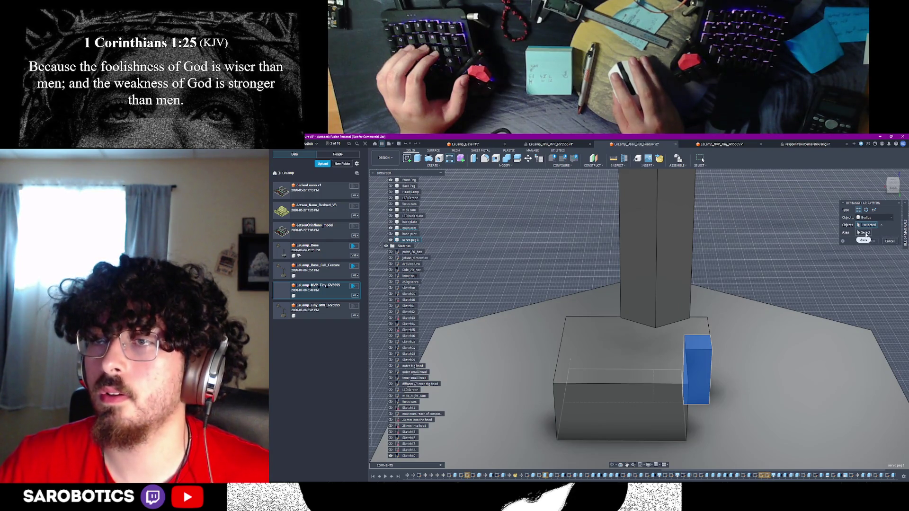
Pick the small body's edge as Axis 1 and spread the copies -34 mm apart
middle_click_drag(622, 447, 652, 446, "shift")
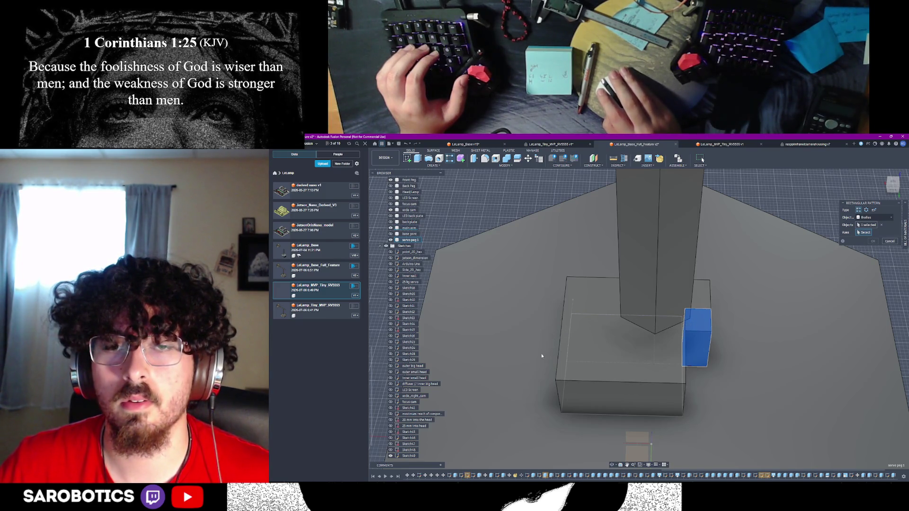
scroll(543, 356, "down", 5)
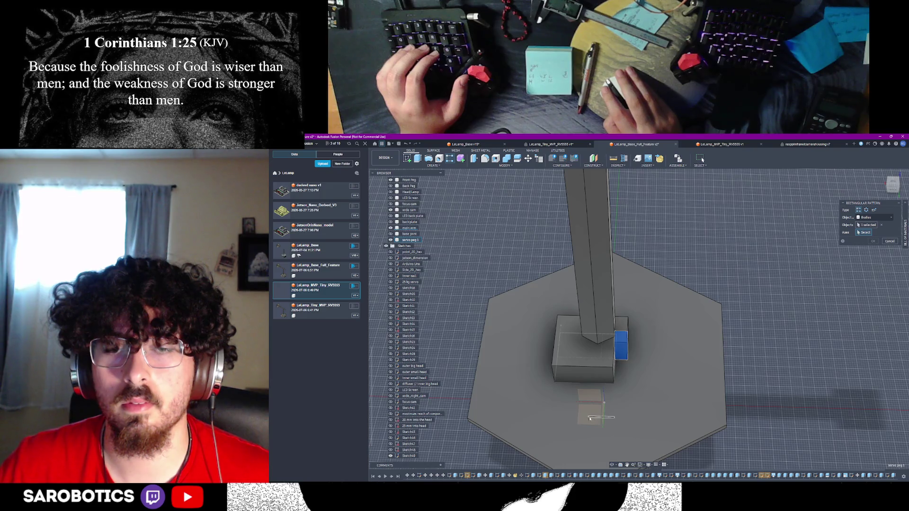
scroll(591, 420, "up", 3)
scroll(605, 408, "down", 3)
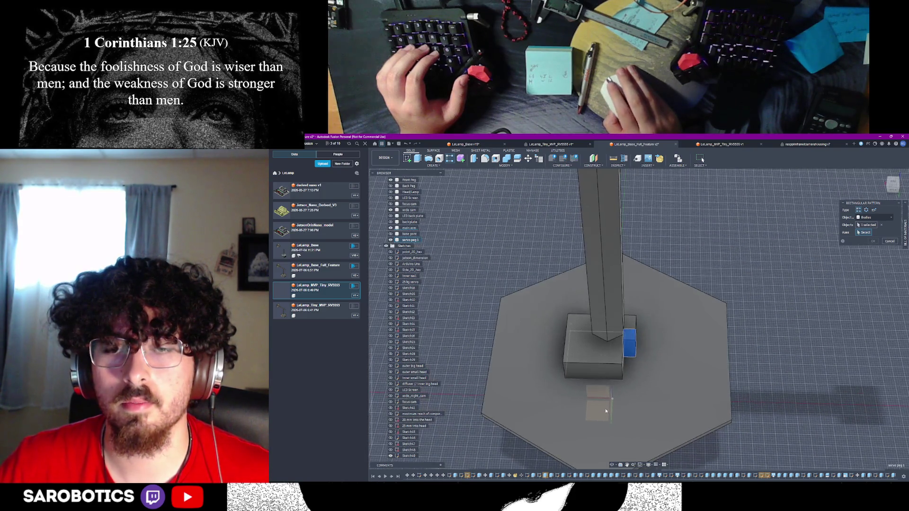
middle_click_drag(624, 467, 612, 362)
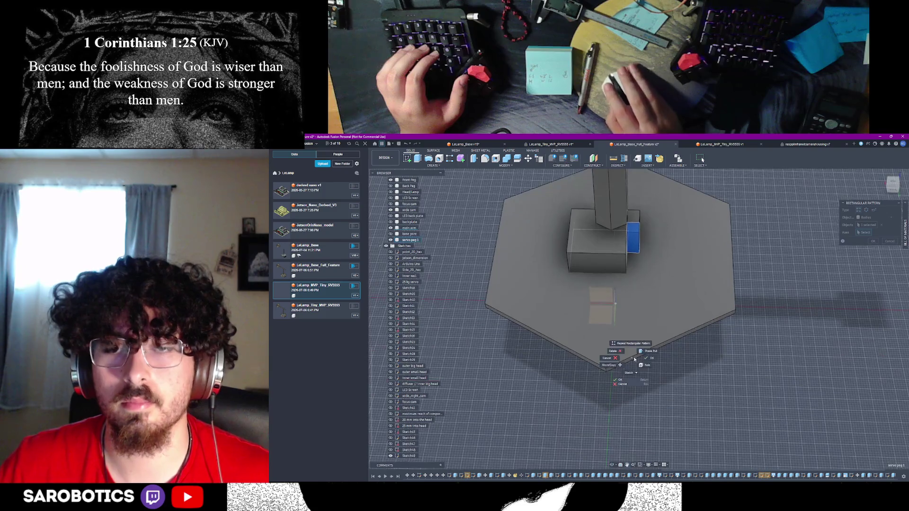
middle_click_drag(619, 406, 647, 392, "shift")
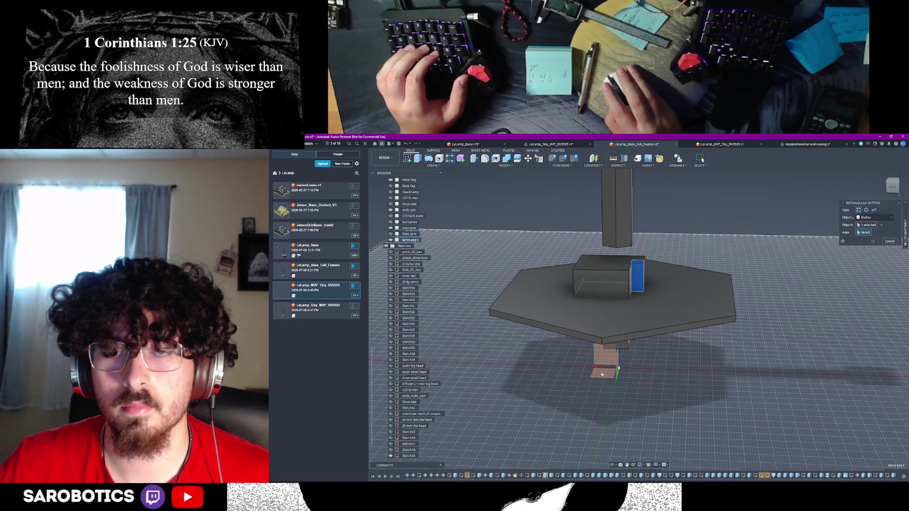
scroll(618, 376, "down", 2)
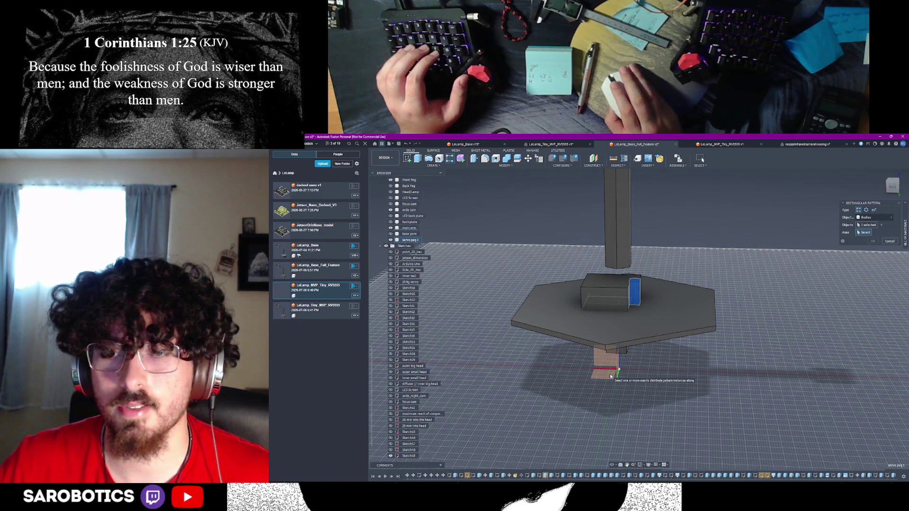
scroll(632, 287, "up", 2)
scroll(633, 300, "up", 2)
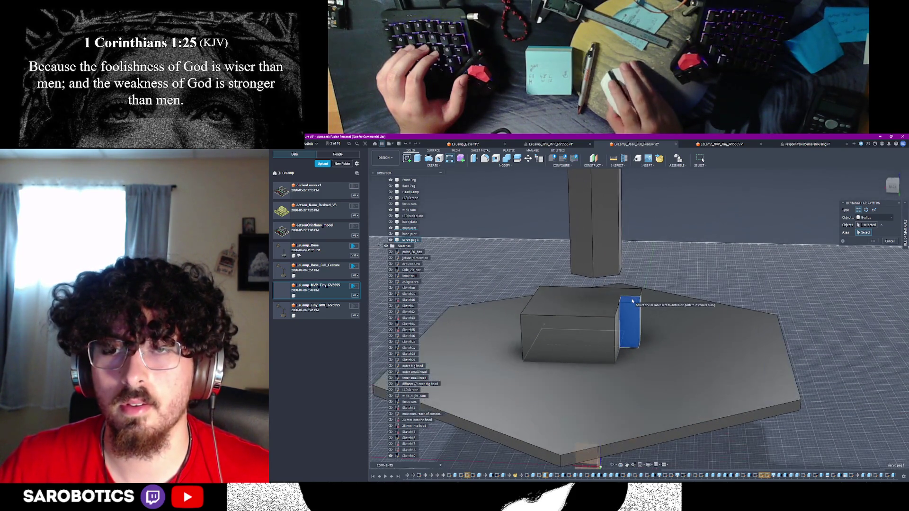
scroll(632, 301, "up", 2)
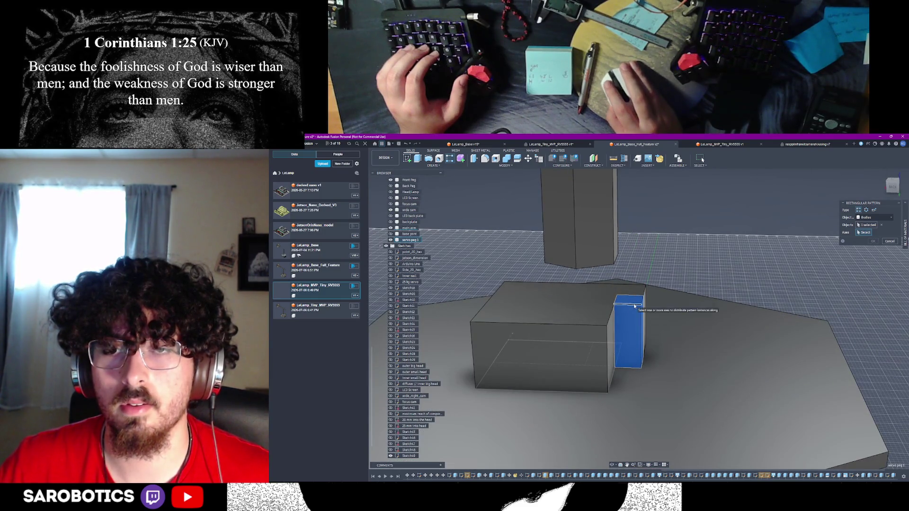
left_click(635, 306)
scroll(630, 312, "down", 2)
left_click_drag(629, 327, 574, 341)
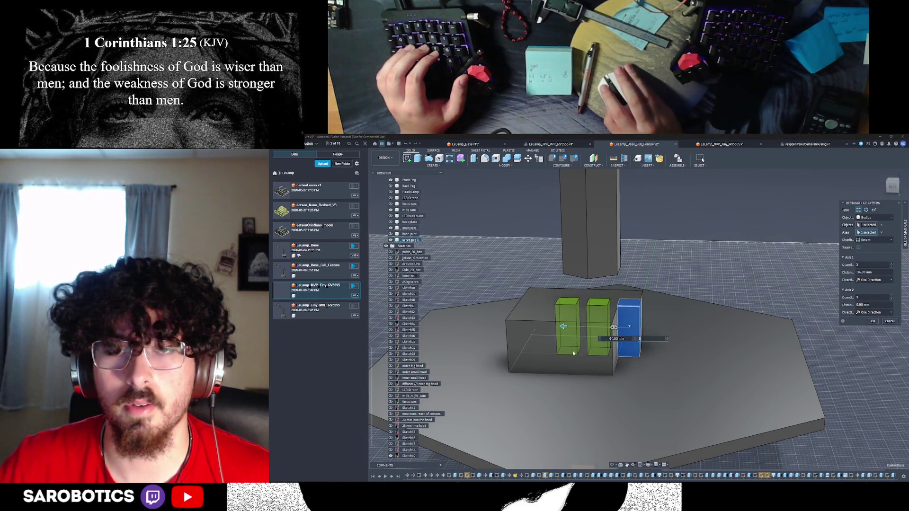
Compare the pattern copies against the SG90 servo dimension drawing in Chrome
mouse_move(617, 465)
middle_mouse_down("shift")
mouse_move(598, 296)
mouse_move(618, 301)
middle_mouse_up("shift")
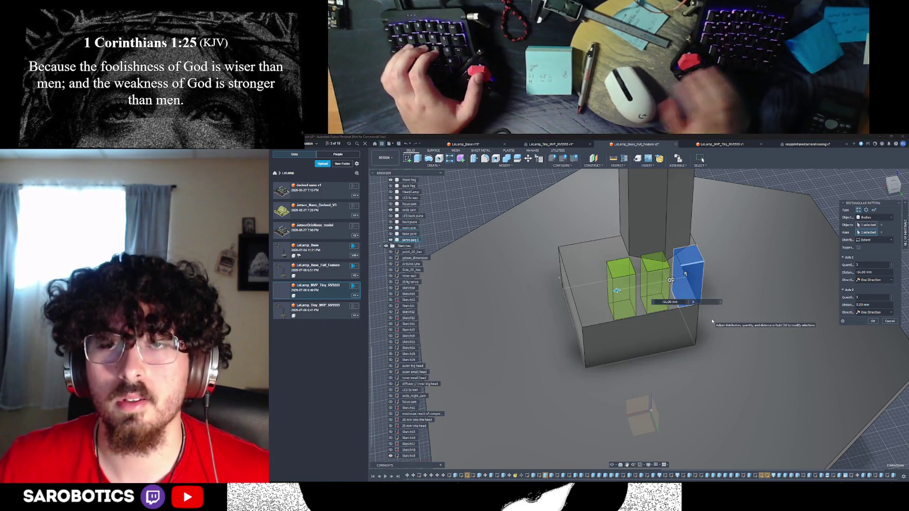
middle_click_drag(611, 449, 686, 332, "shift")
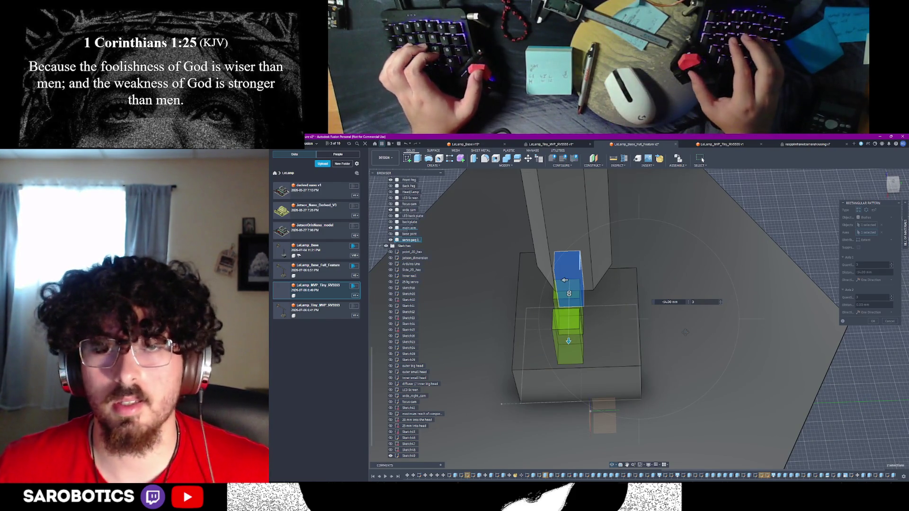
key("alt+Tab")
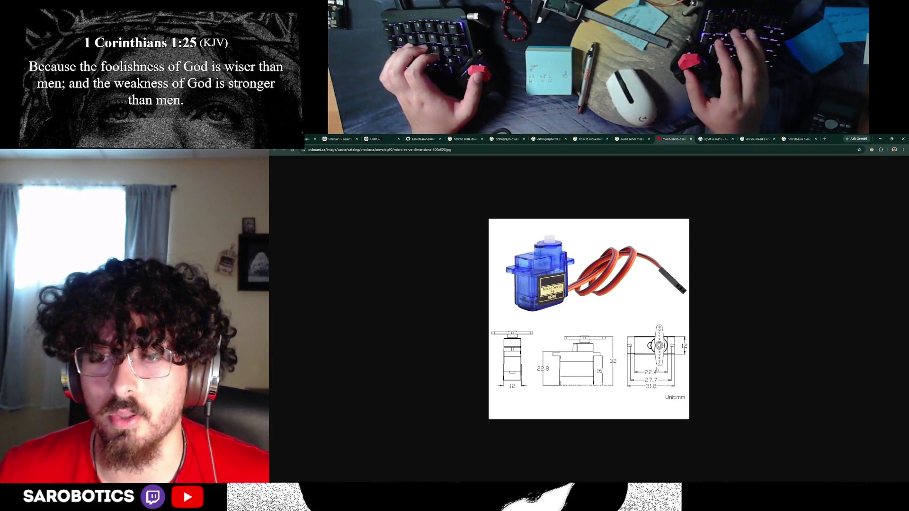
key("alt+Tab")
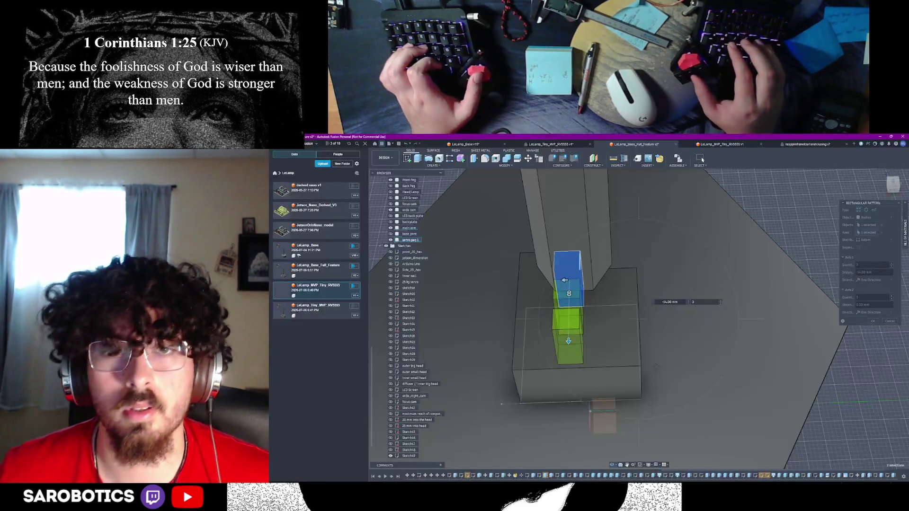
middle_click_drag(656, 367, 611, 424, "shift")
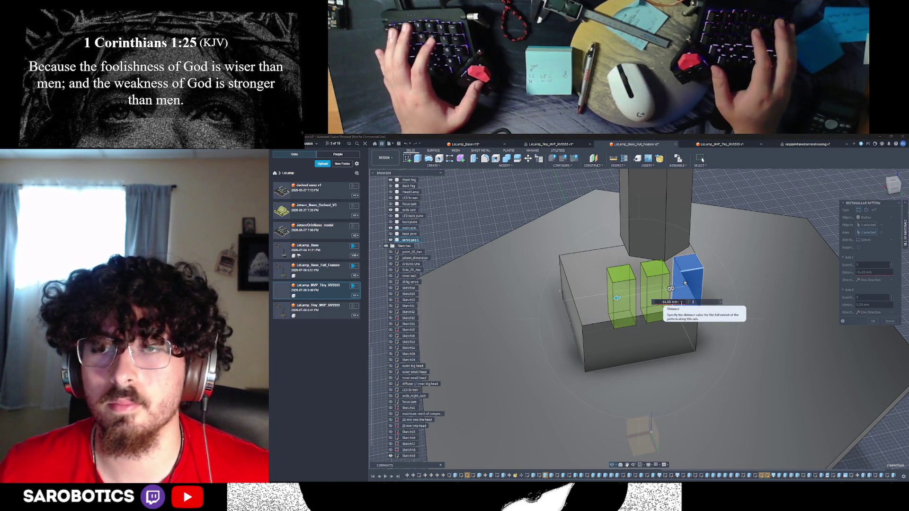
Set the pattern distance to -22.4 mm and quantity to 1, then close the pattern
type("-22")
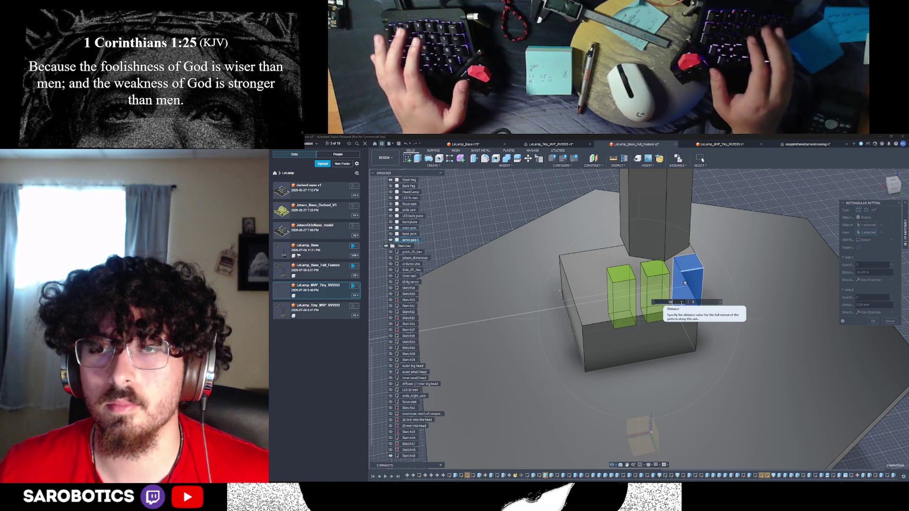
type(".4")
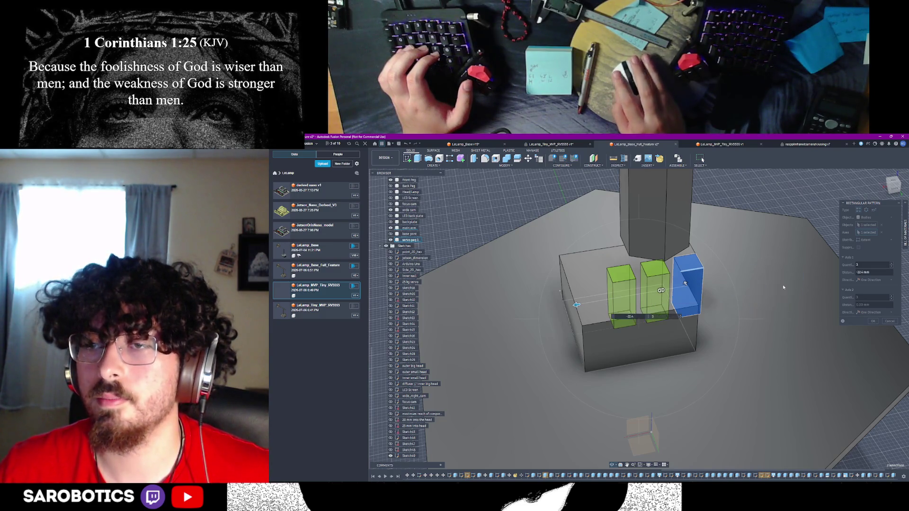
left_click(659, 316)
key("BackSpace")
type("1")
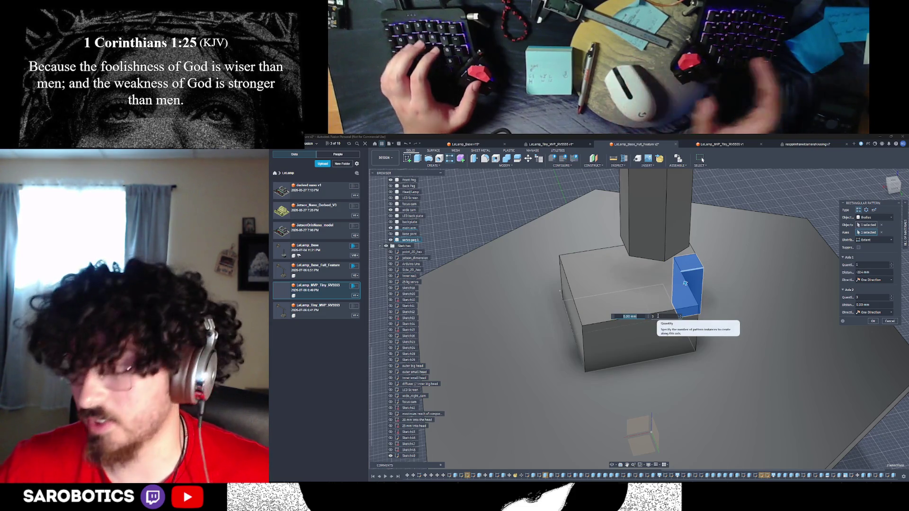
key("Return")
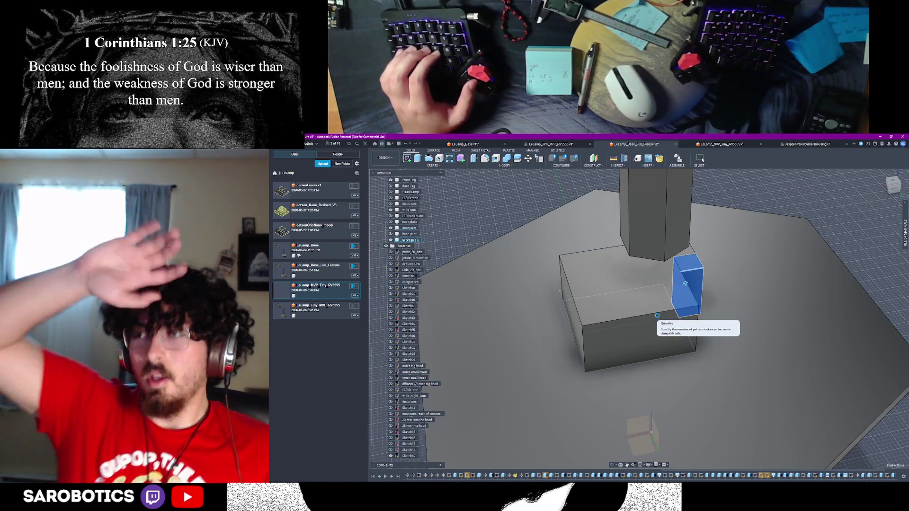
left_click(708, 297)
Start a Rectangular Pattern of the servo peg body with Object Type Bodies and pick its direction axis
left_click(689, 263)
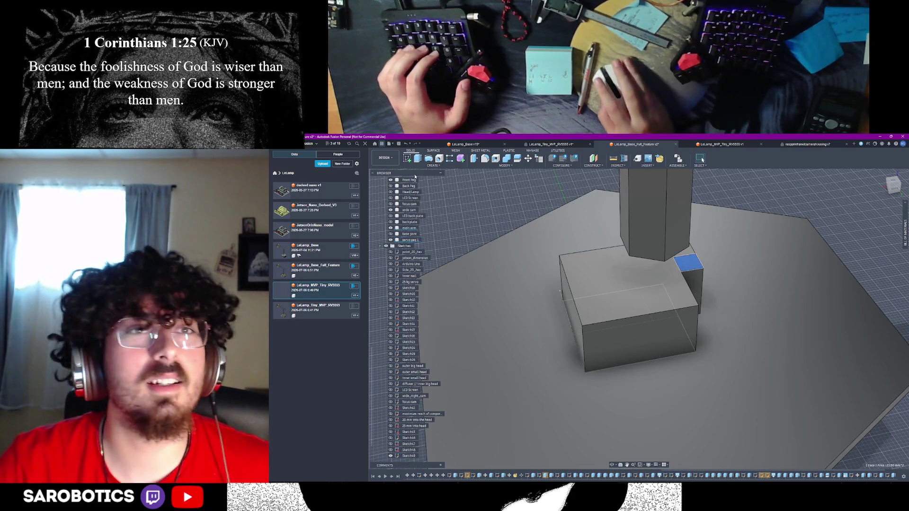
left_click(434, 166)
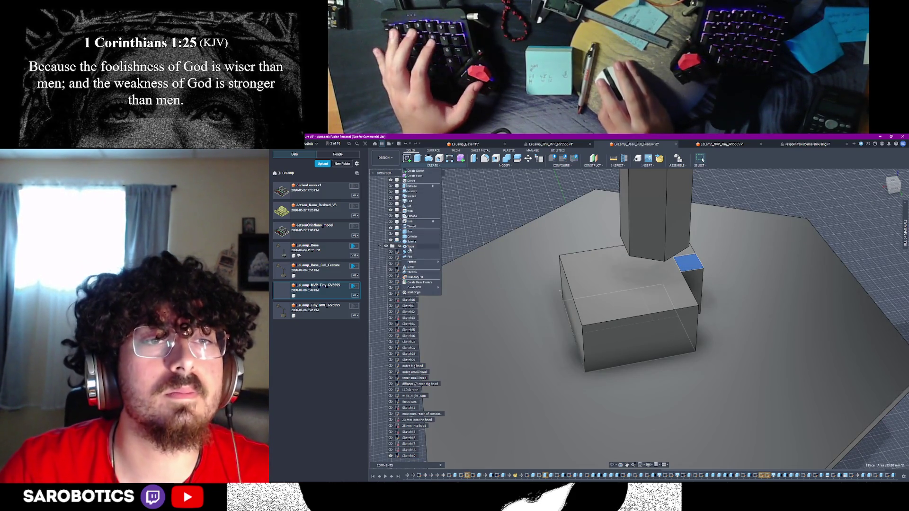
mouse_move(414, 263)
key("Escape")
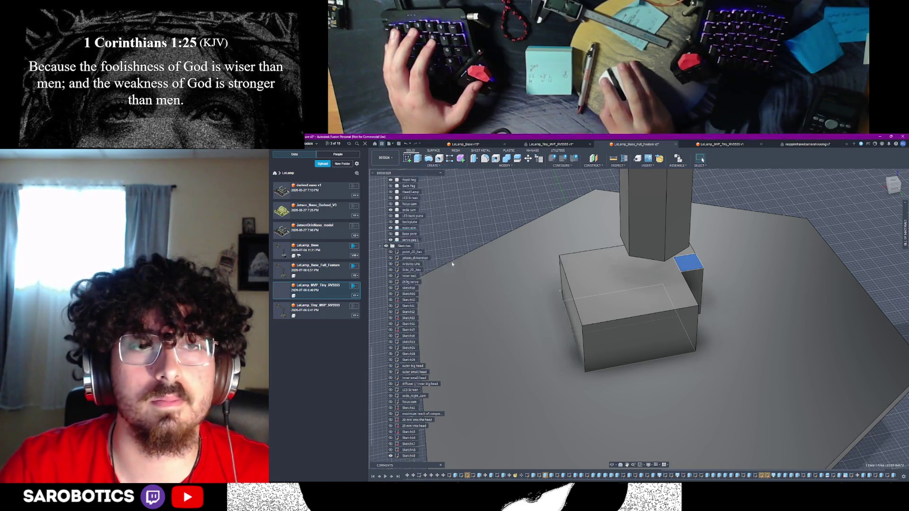
left_click(906, 232)
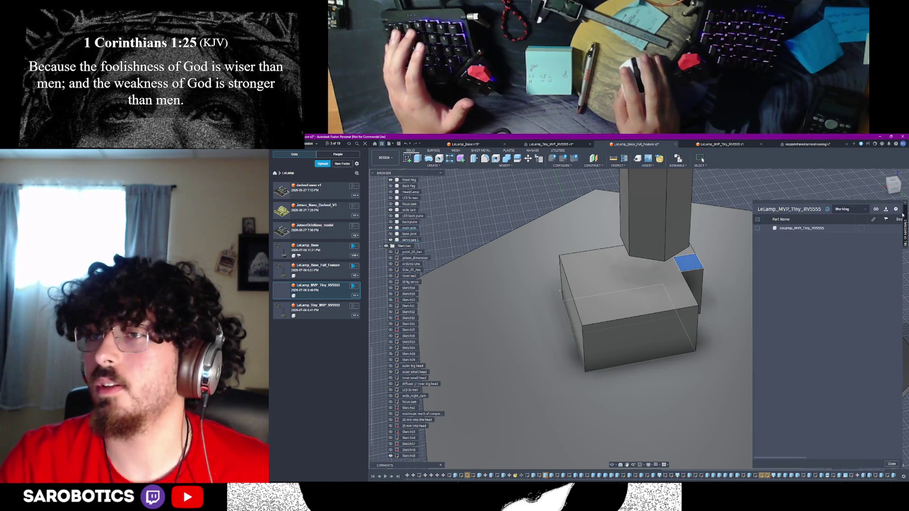
key("shift+r")
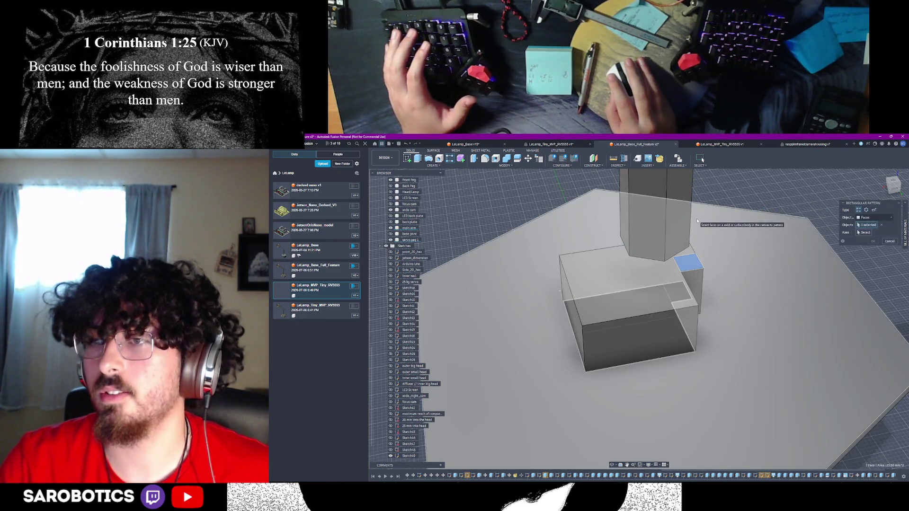
left_click(874, 217)
left_click(866, 224)
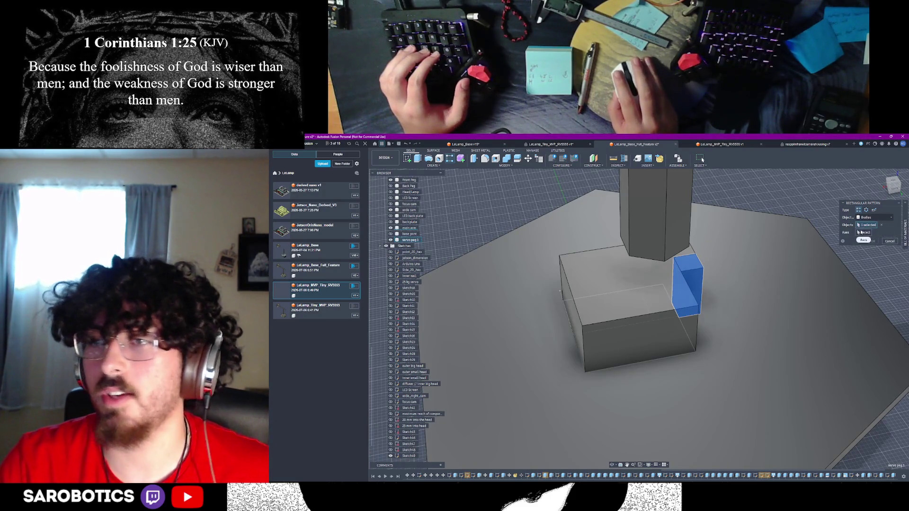
left_click(869, 233)
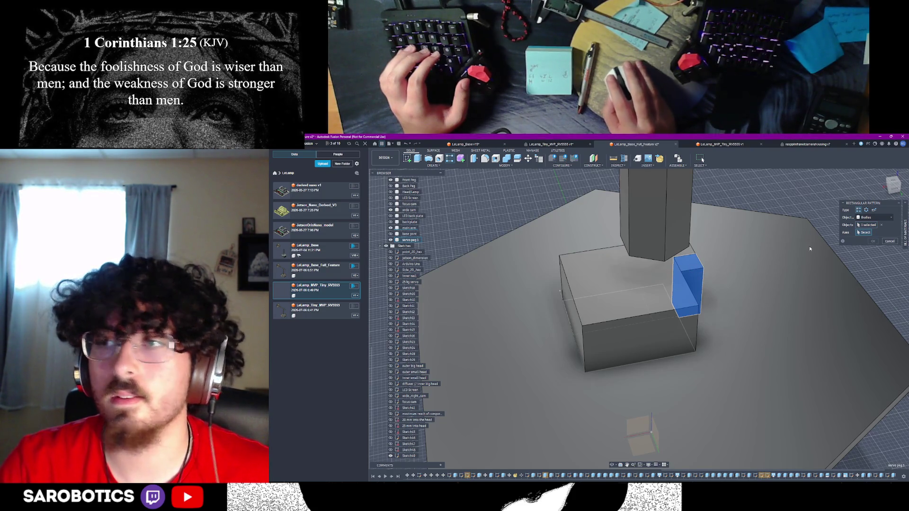
left_click(685, 273)
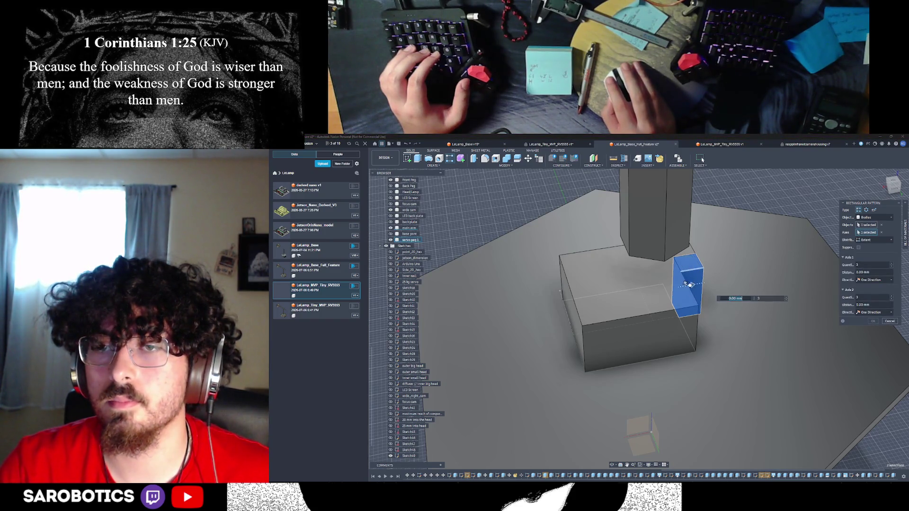
Spread the servo peg pattern copies and set the quantity to 2
left_click_drag(578, 294, 562, 298)
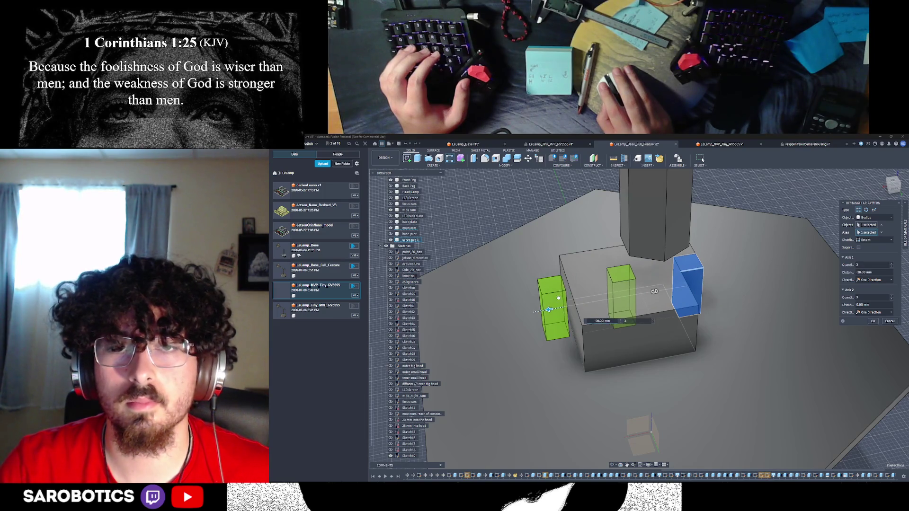
middle_click_drag(685, 284, 663, 231, "shift")
scroll(532, 317, "up", 3)
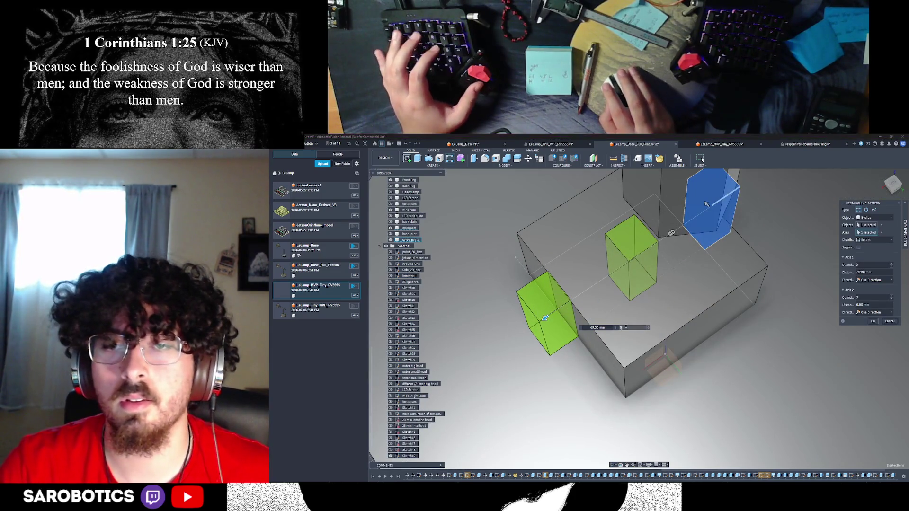
type("2")
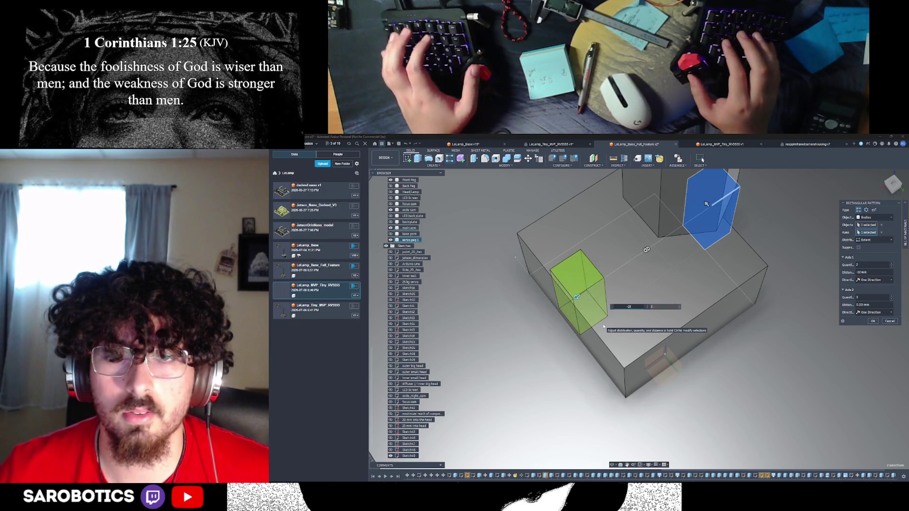
Set the pattern distance to -22.4-5.7 mm per the SG90 drawing and confirm
key("alt+Tab")
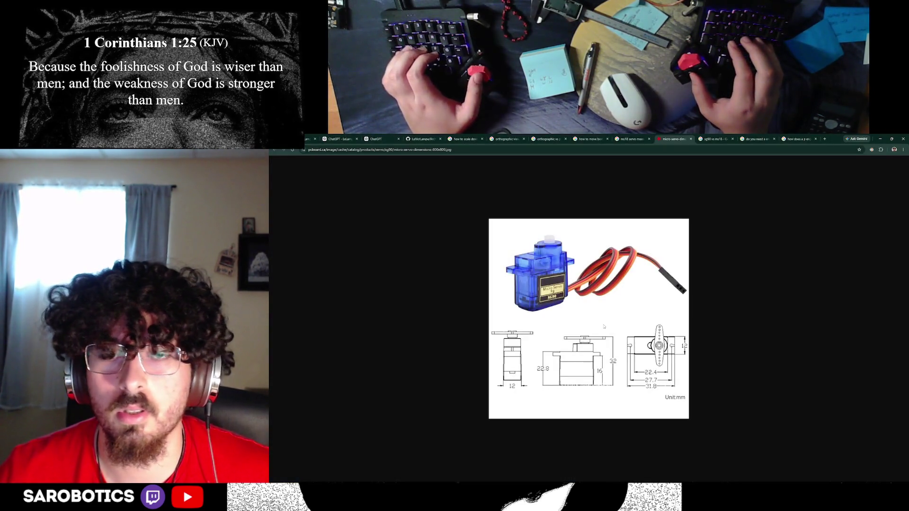
key("alt+Tab")
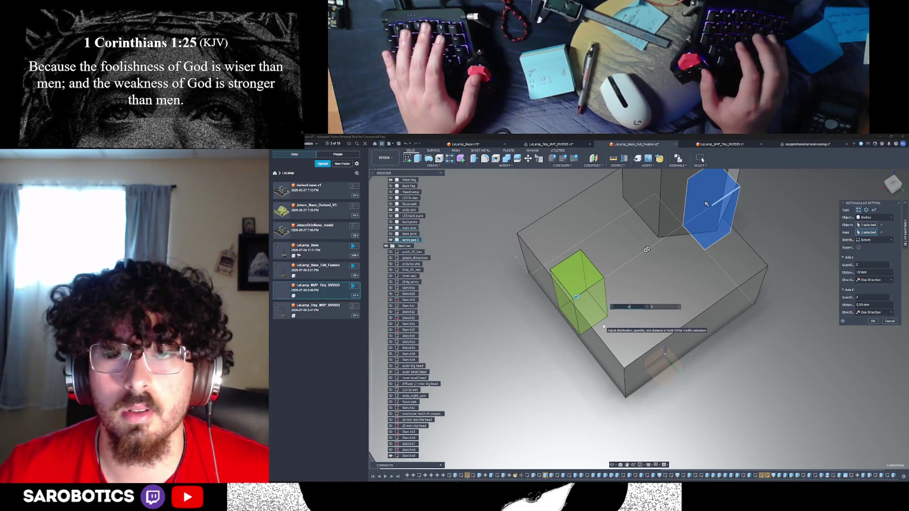
key("Return")
type(".4")
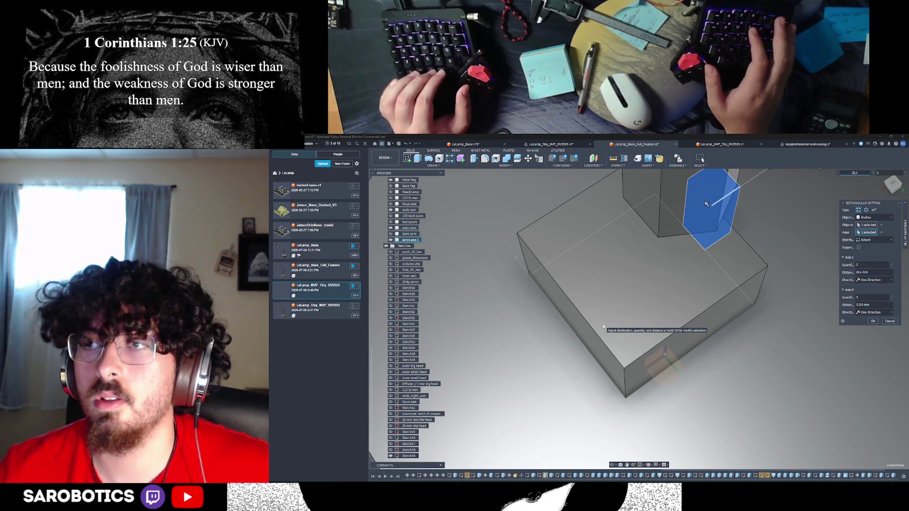
type("-")
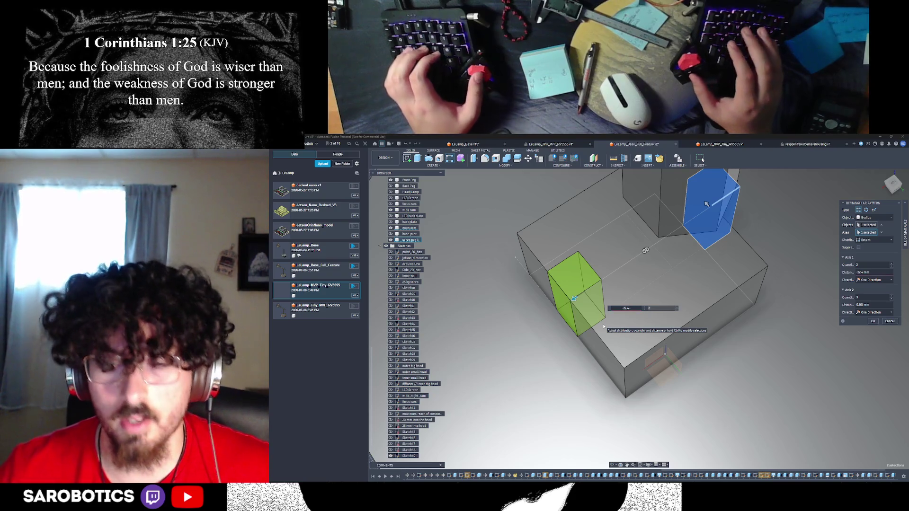
key("alt+Tab")
key("alt+Tab")
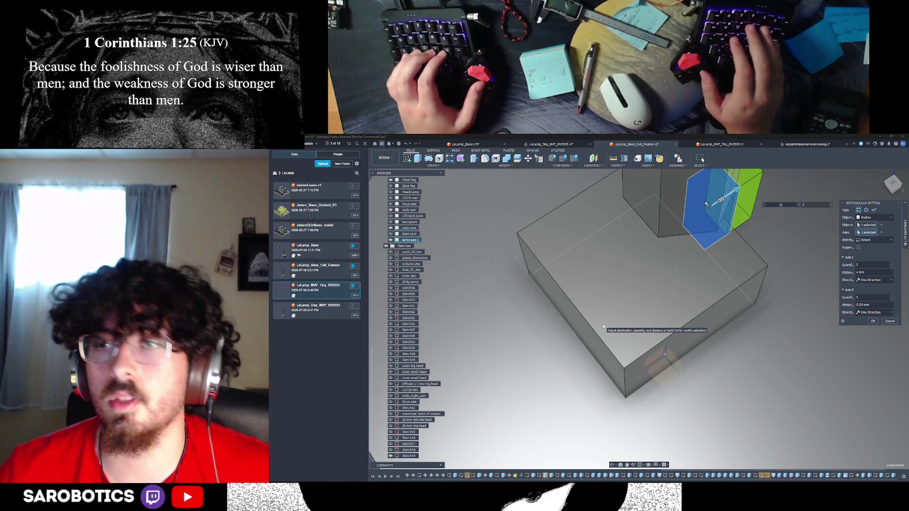
key("BackSpace")
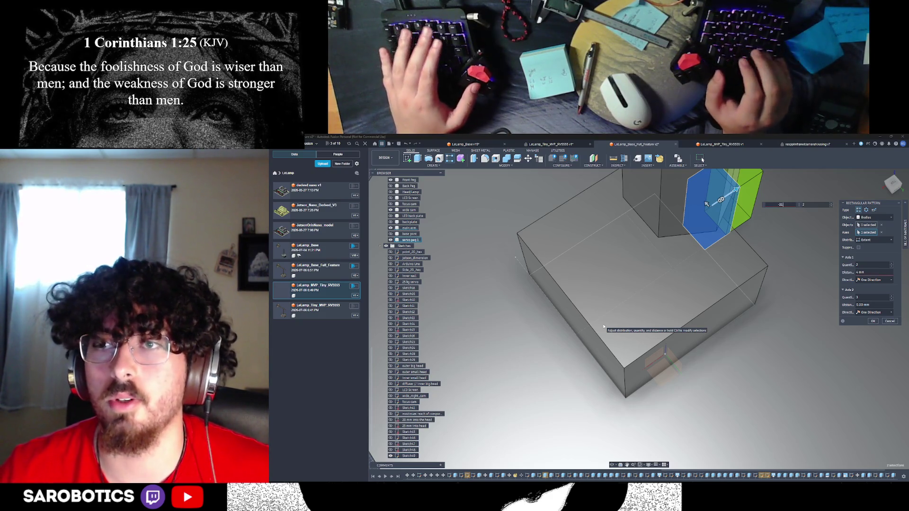
type(".4")
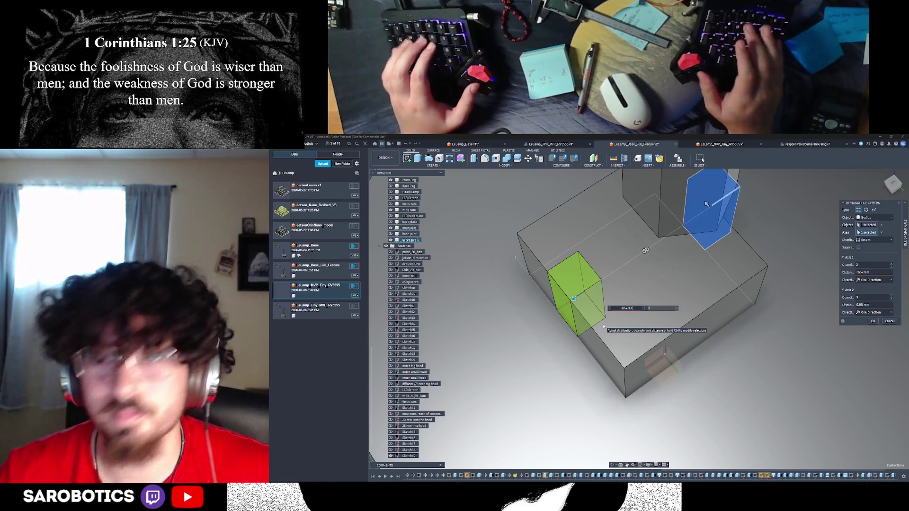
type("-3.7")
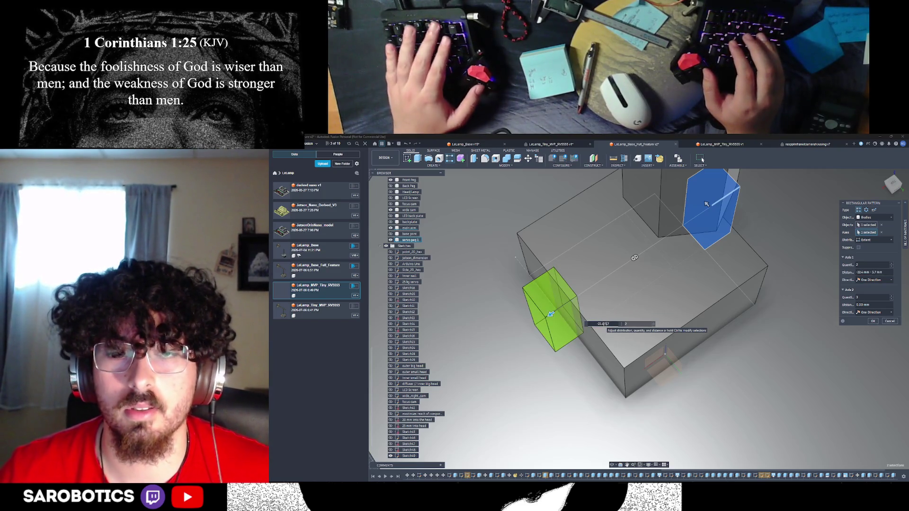
key("BackSpace")
key("BackSpace")
key("BackSpace")
type("5.7")
key("Return")
Orbit around the base to inspect the new servo peg 1 (1) copy
mouse_move(604, 327)
middle_mouse_down("shift")
mouse_move(578, 303)
mouse_move(626, 349)
mouse_move(618, 464)
middle_mouse_up("shift")
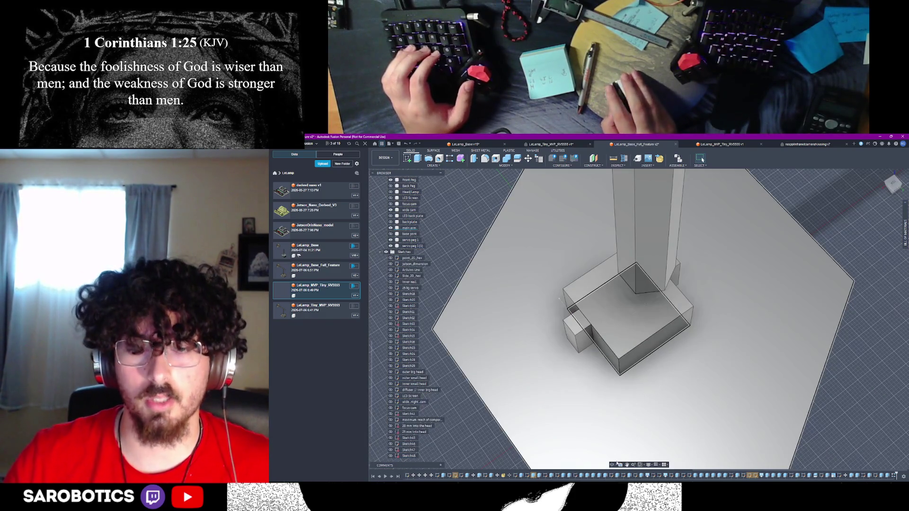
mouse_move(648, 400)
middle_mouse_down("shift")
mouse_move(658, 322)
mouse_move(644, 318)
middle_mouse_up("shift")
scroll(394, 427, "down", 1)
middle_click_drag(649, 427, 650, 419, "shift")
scroll(414, 388, "up", 5)
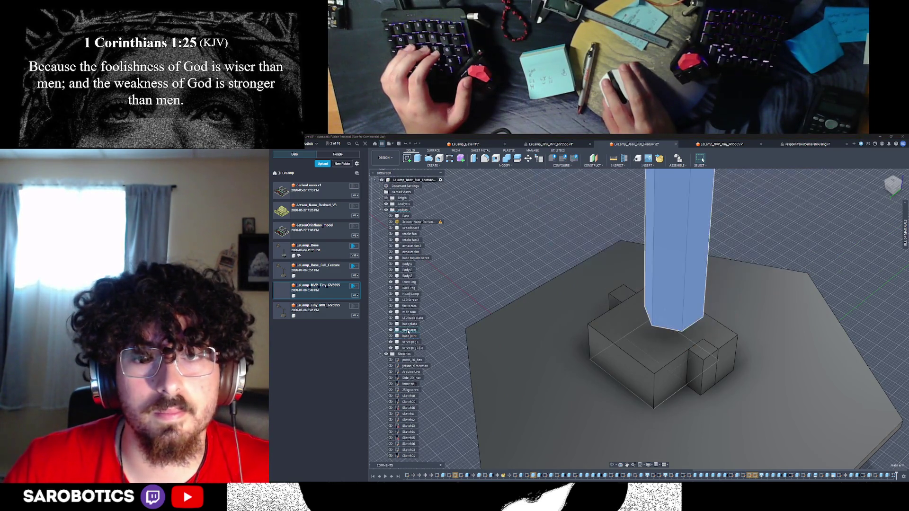
Select and inspect the main arm body, then return to the Home view
left_click(408, 331)
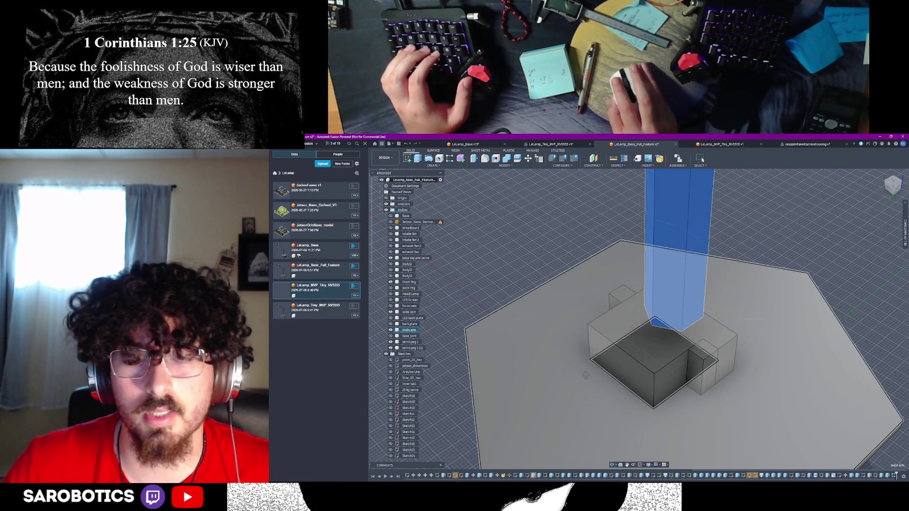
mouse_move(553, 372)
middle_mouse_down("shift")
mouse_move(530, 370)
mouse_move(628, 383)
middle_mouse_up("shift")
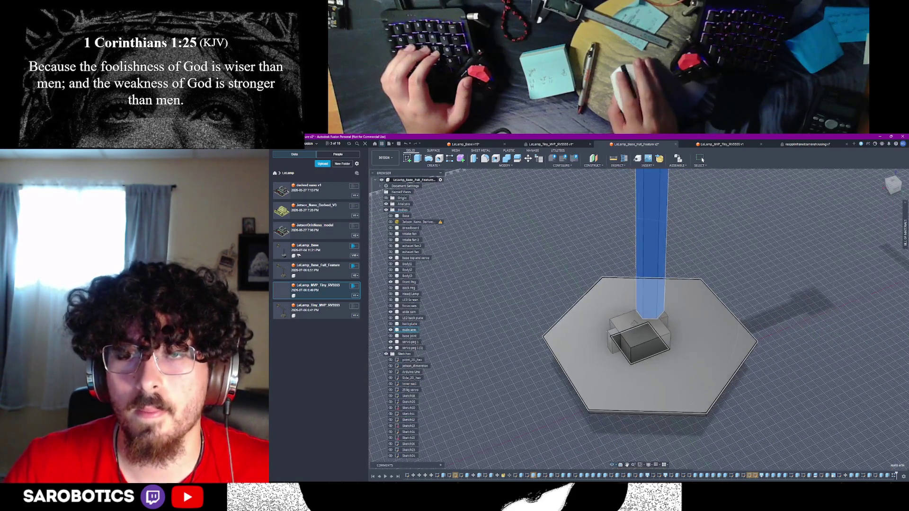
left_click(768, 326)
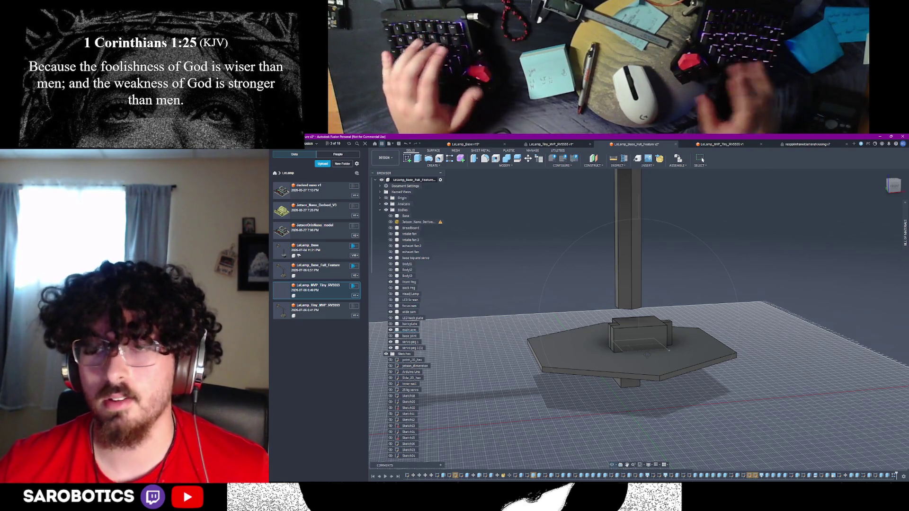
key("Home")
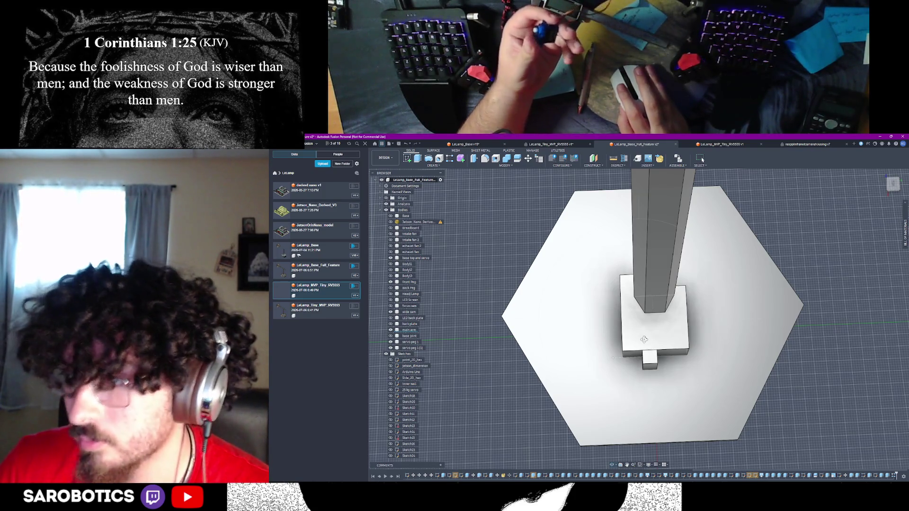
Dismiss the Start menu, orbit to the servo box, and sketch on its front face
key("super")
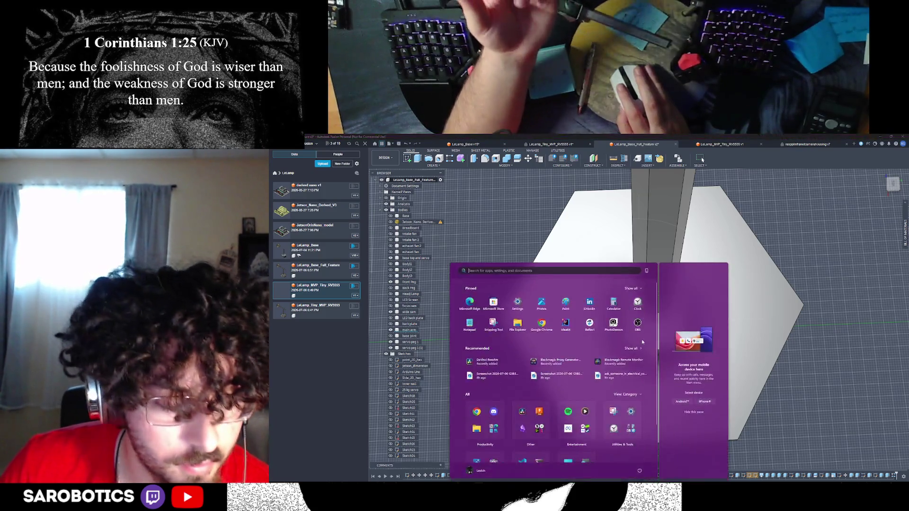
key("super")
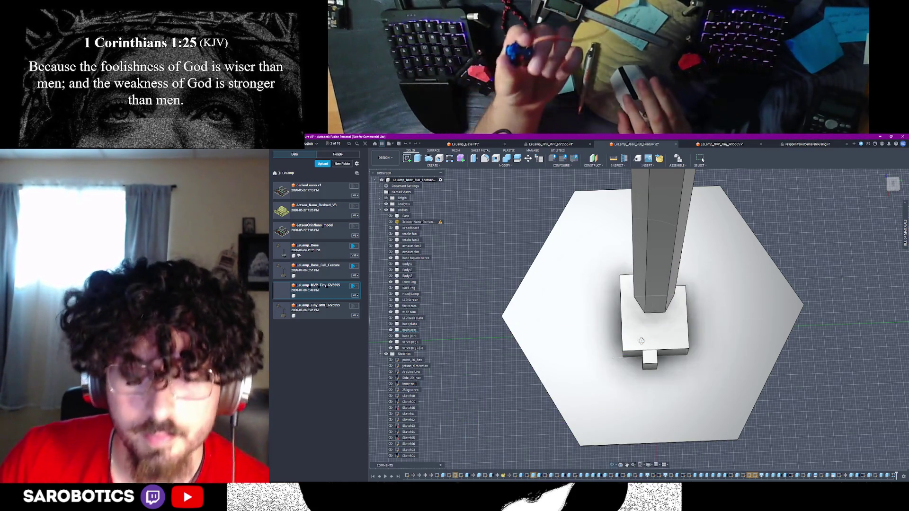
middle_click_drag(613, 313, 606, 289, "shift")
middle_click_drag(703, 160, 702, 160, "shift")
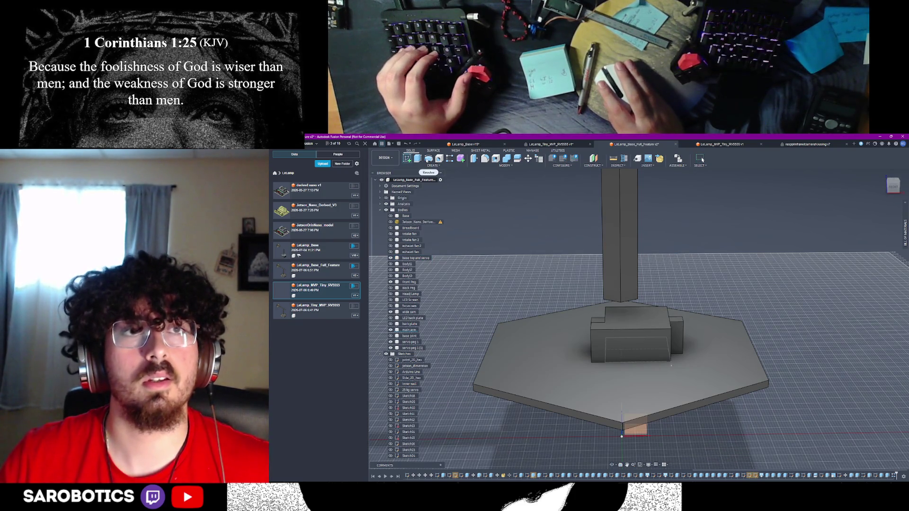
left_click(407, 159)
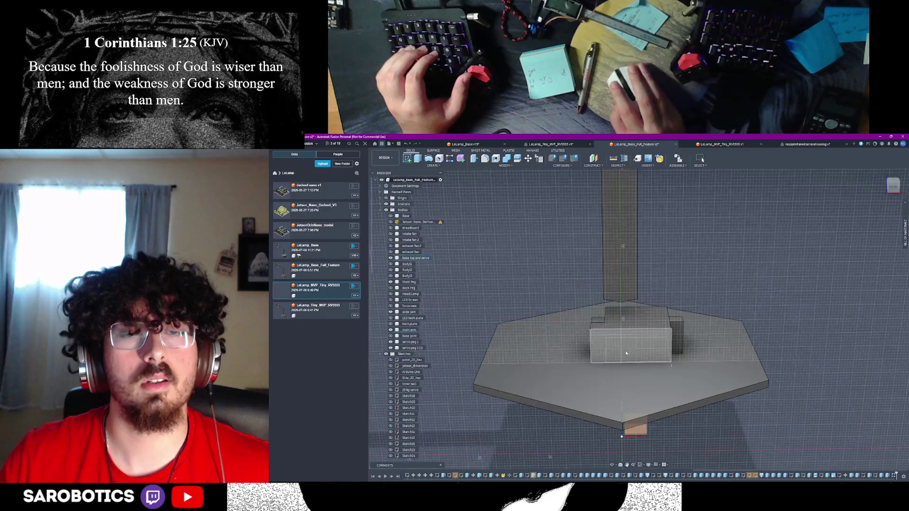
left_click(624, 354)
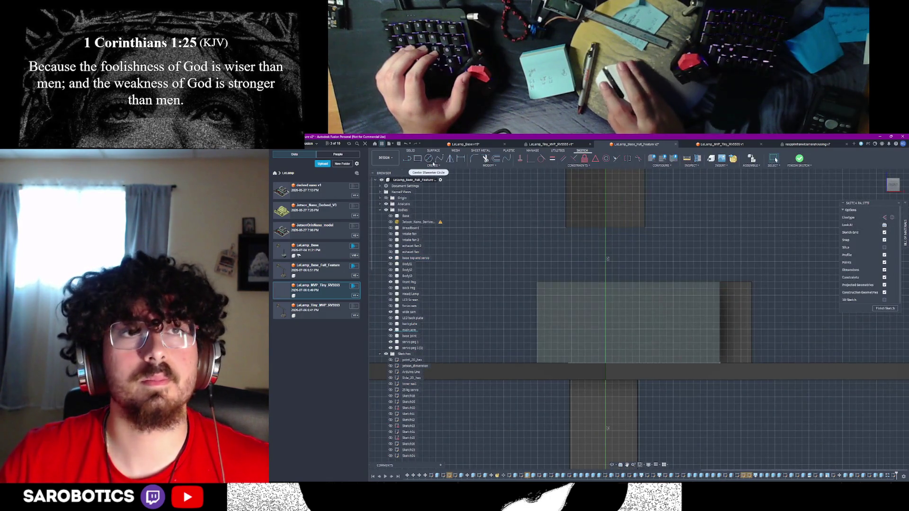
Draw a line down the vertical axis and try the two-point circle option
key("c")
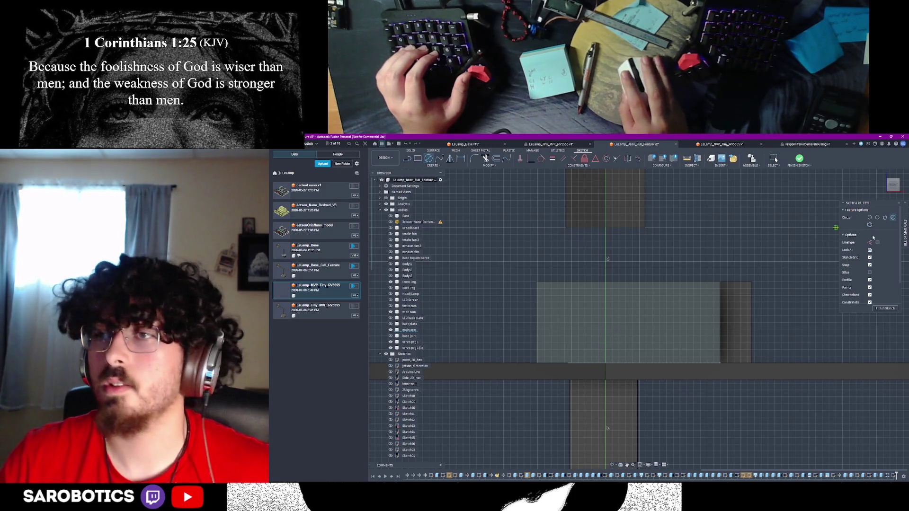
key("l")
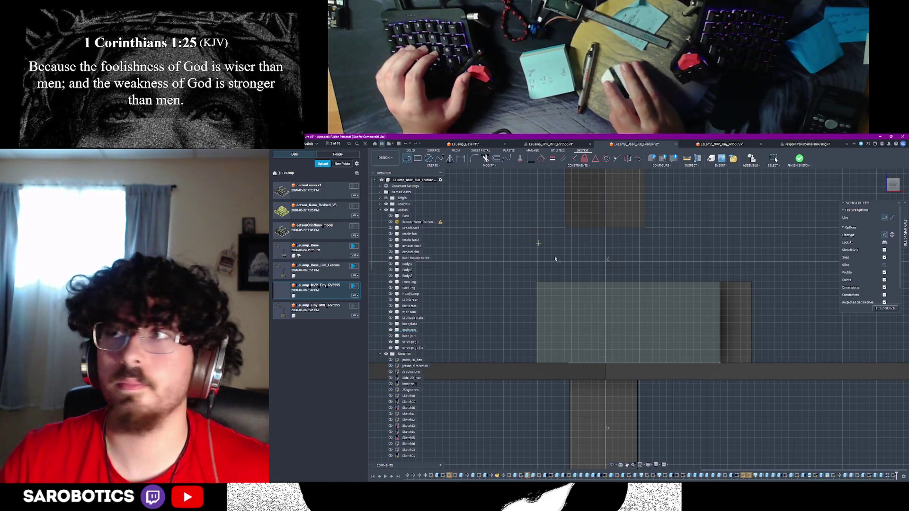
left_click(606, 283)
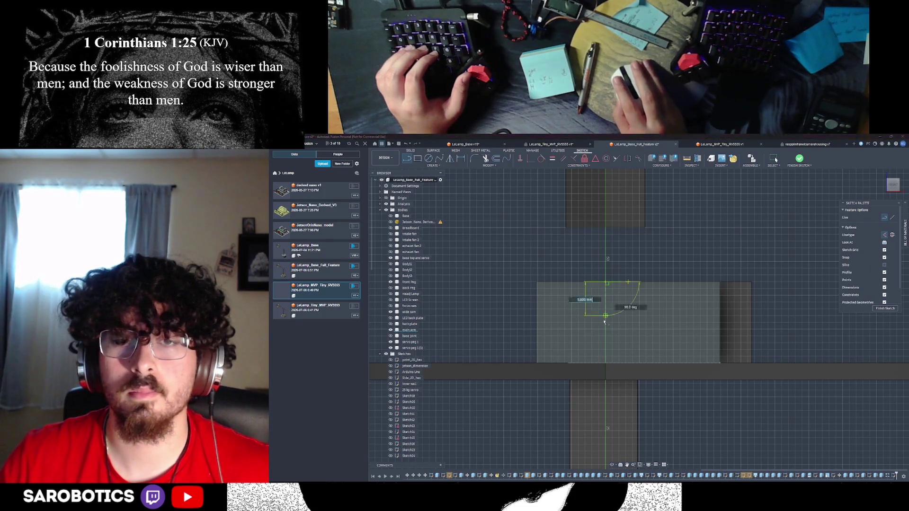
left_click(606, 364)
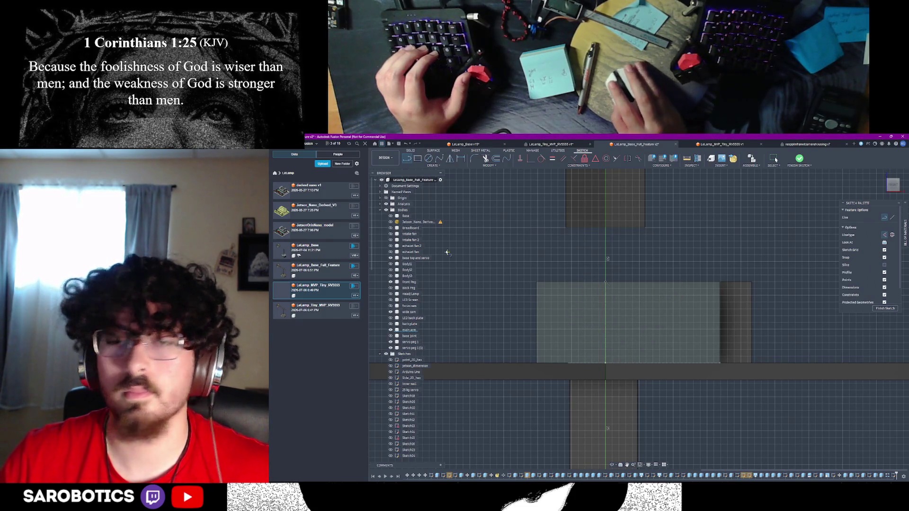
key("c")
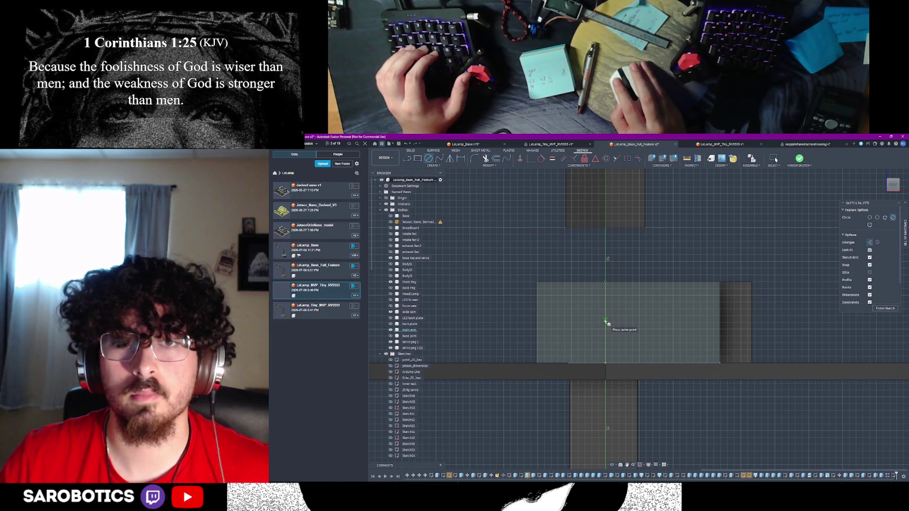
left_click(905, 232)
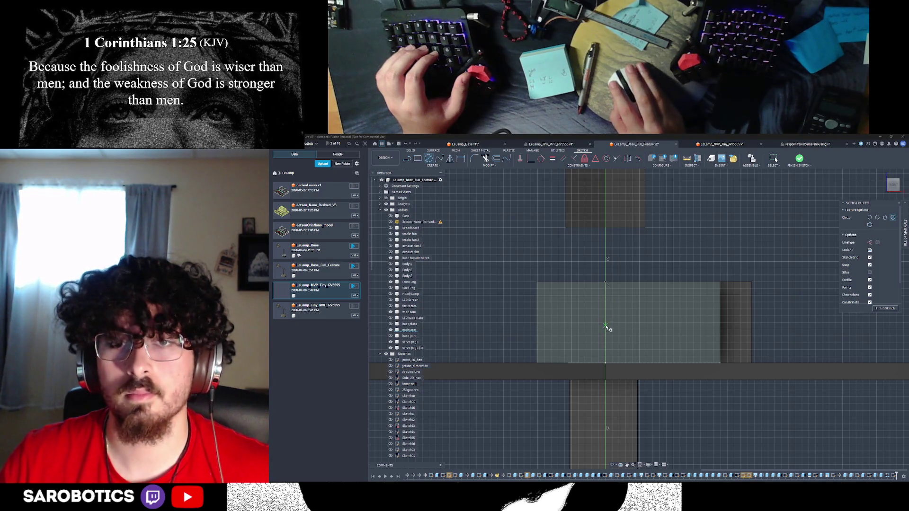
left_click(870, 219)
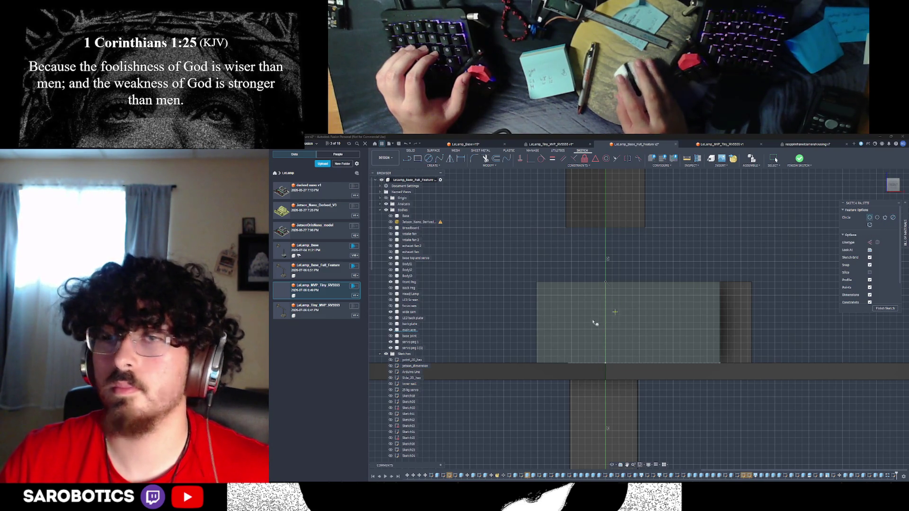
left_click(605, 323)
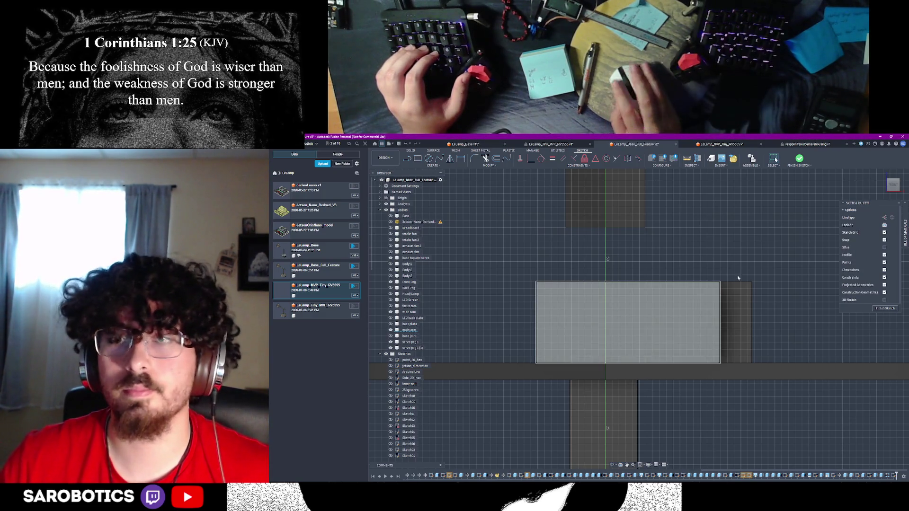
left_click(905, 232)
left_click(905, 232)
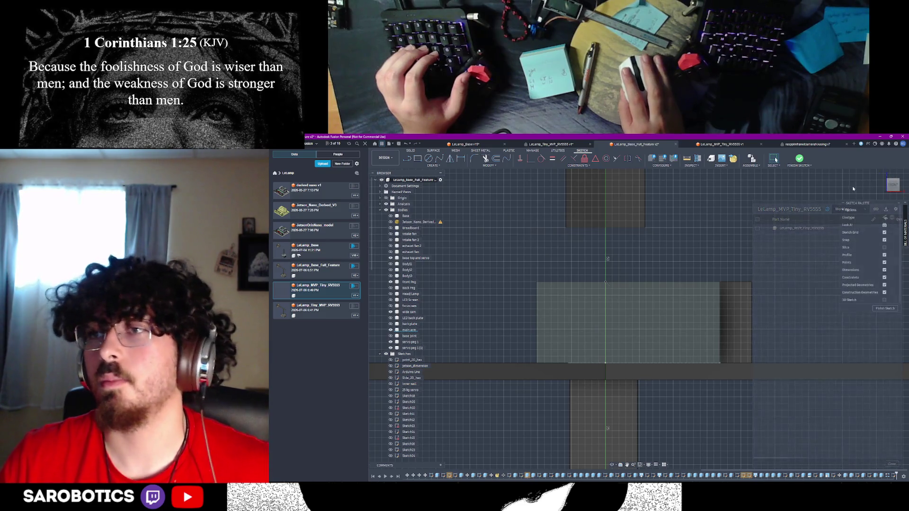
Draw a 12 mm diameter circle centred on the vertical axis and finish the sketch
key("c")
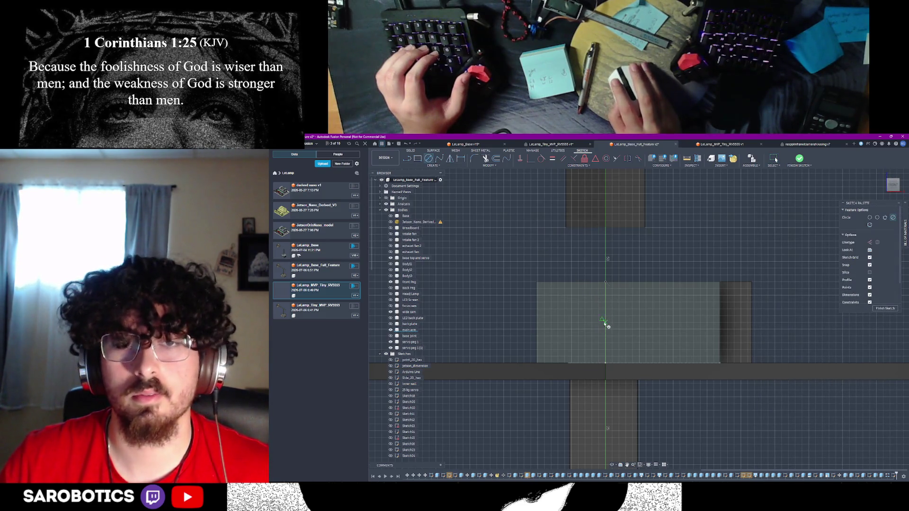
left_click(605, 323)
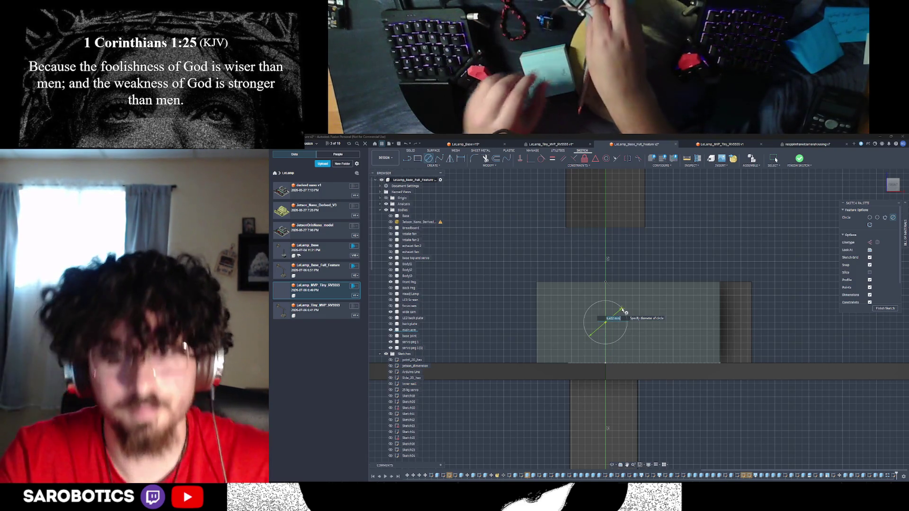
type("12")
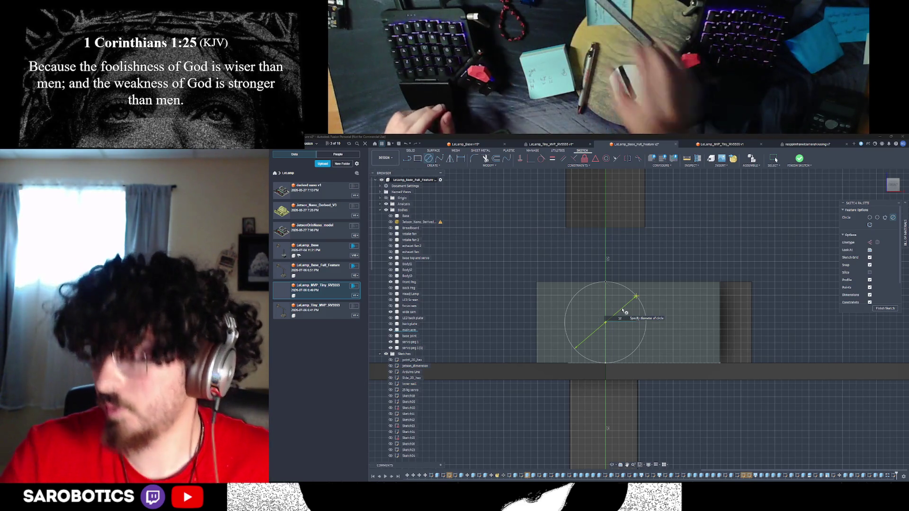
key("Return")
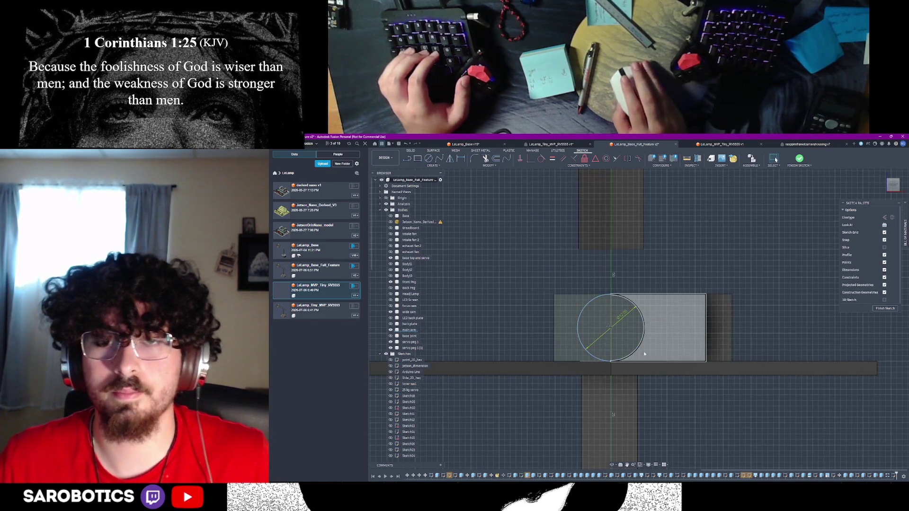
left_click(887, 308)
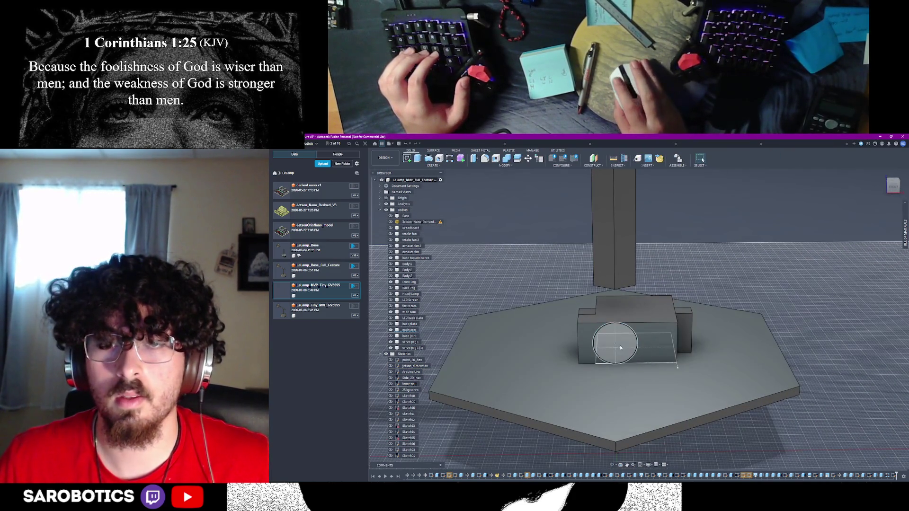
Extrude the 12 mm circle profile into new cylindrical body Body29 on the servo box front
left_click(620, 348)
key("e")
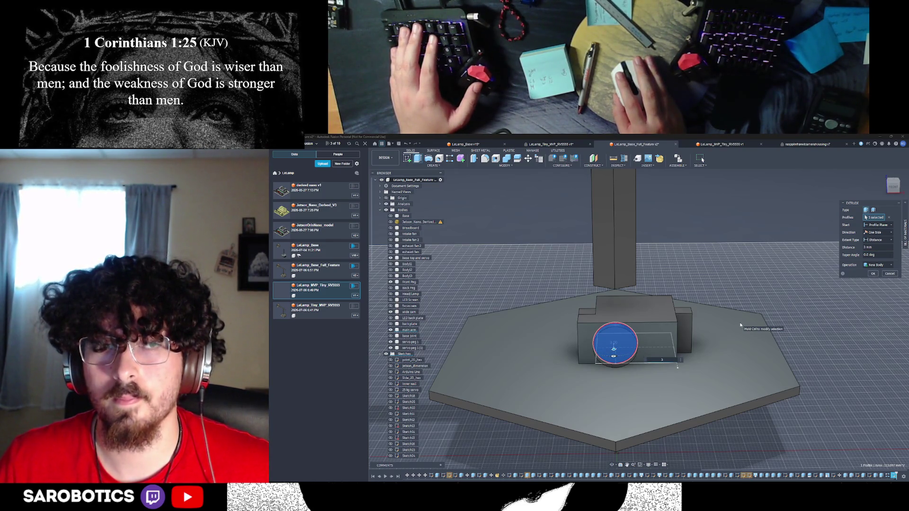
key("Return")
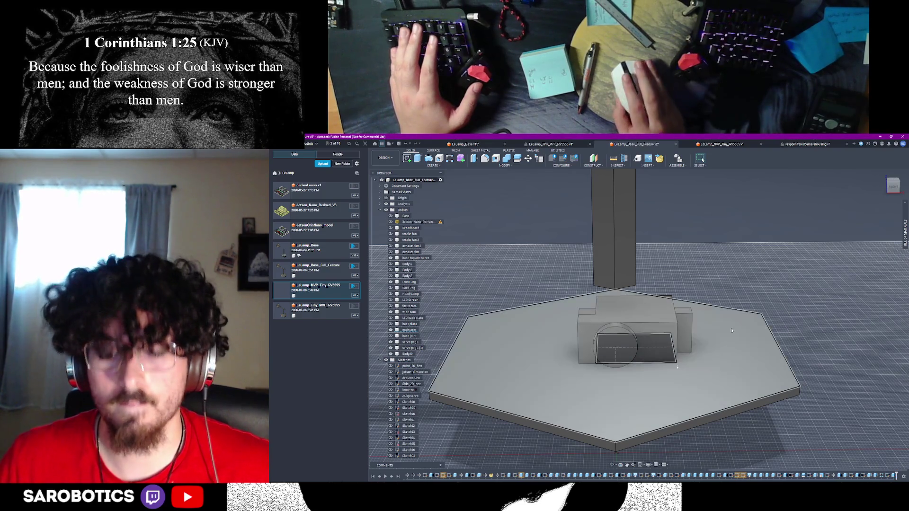
middle_click_drag(732, 330, 701, 360, "shift")
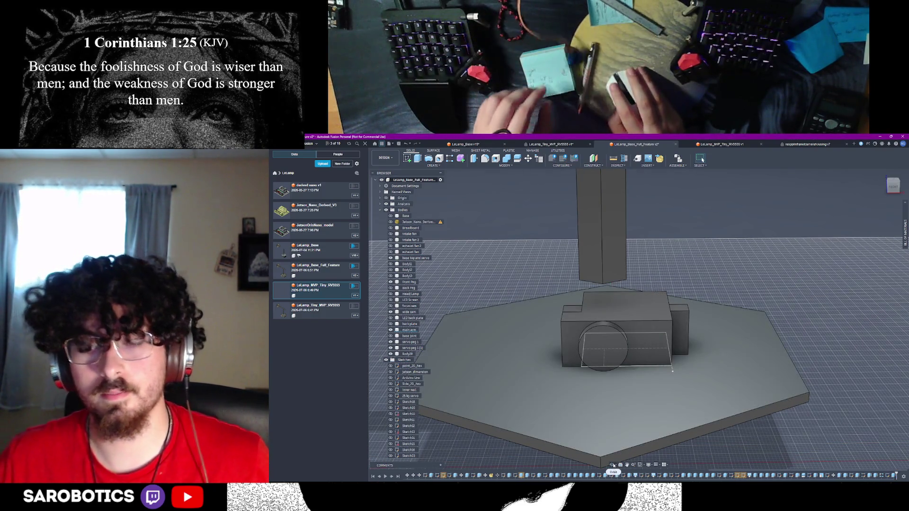
left_click(613, 465)
left_click_drag(637, 431, 643, 412)
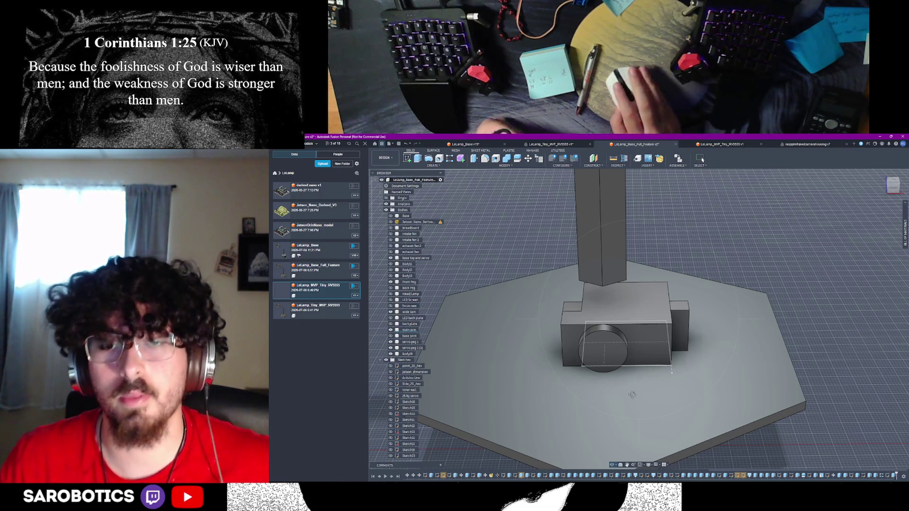
Orbit around the servo box and hex plate, return to Home view, then bring up Chrome's servo drawing
mouse_move(625, 385)
middle_mouse_down("shift")
mouse_move(599, 382)
mouse_move(599, 360)
middle_mouse_up("shift")
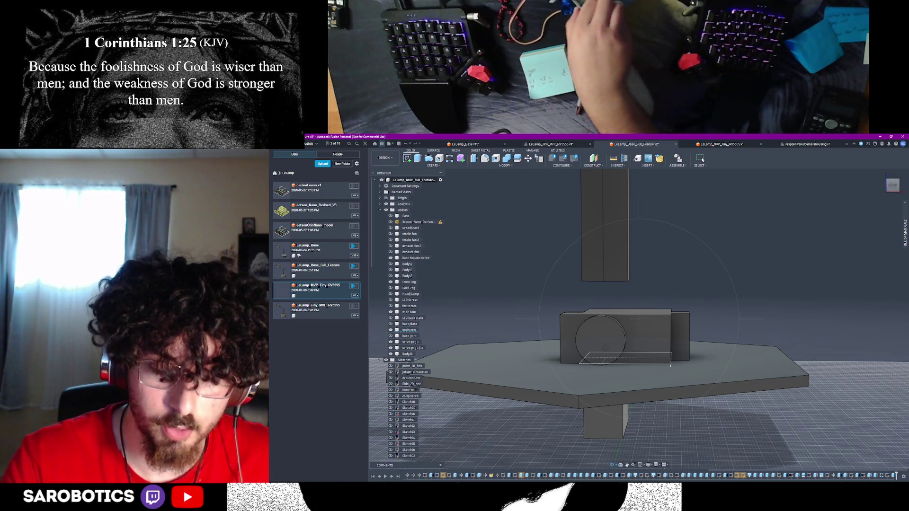
key("F6")
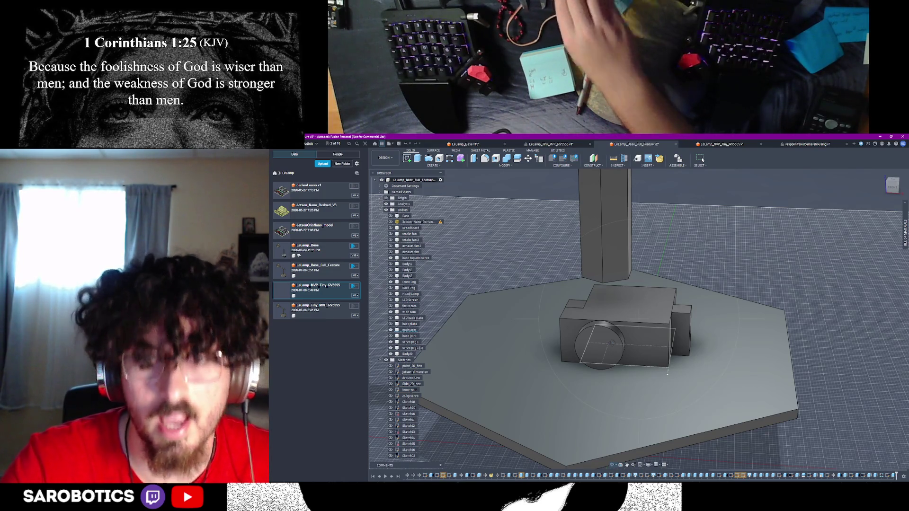
mouse_move(702, 160)
middle_mouse_down("shift")
mouse_move(667, 162)
mouse_move(703, 160)
middle_mouse_up("shift")
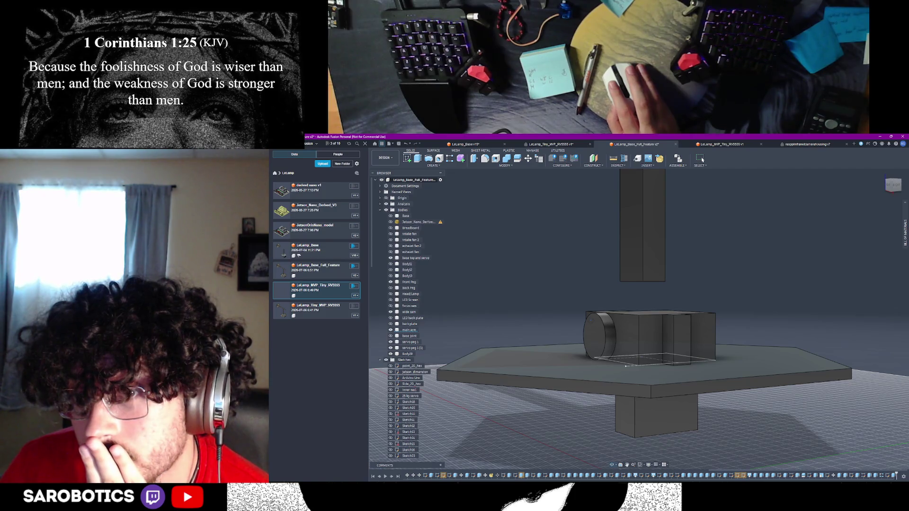
middle_click_drag(703, 160, 703, 159, "shift")
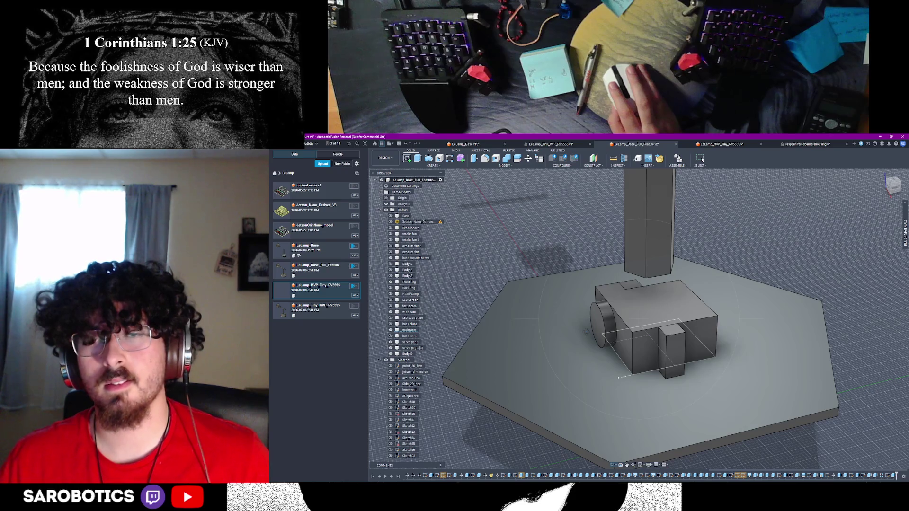
middle_click_drag(703, 160, 703, 160, "shift")
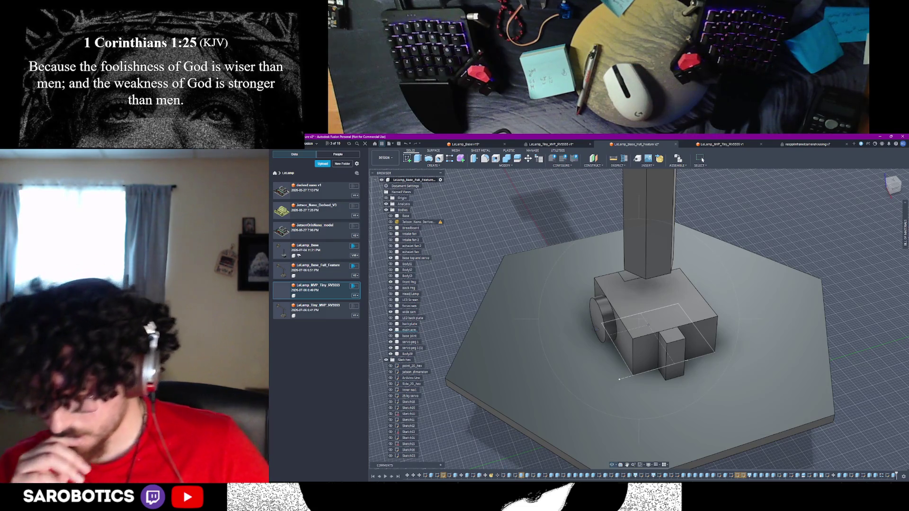
key("alt+Tab")
key("alt+Tab")
key("alt+shift+Tab")
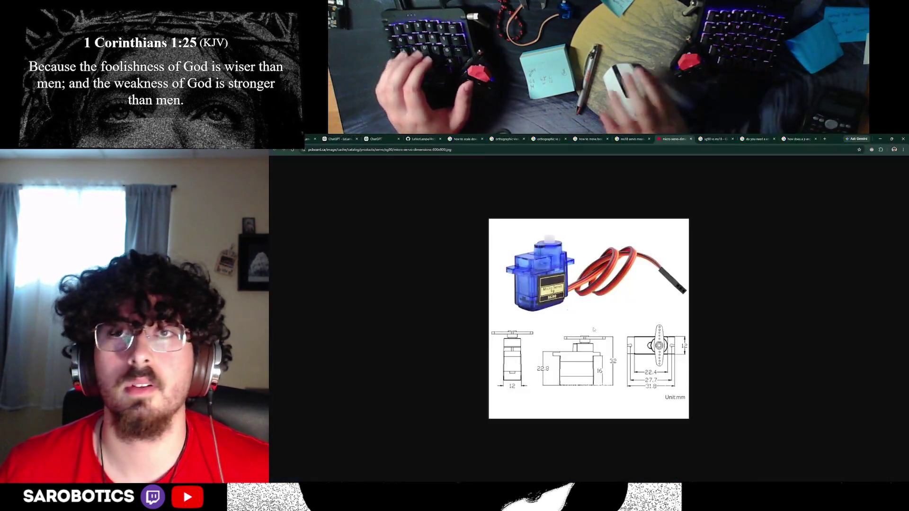
Cycle through the open browser windows and bring the Amazon 6901 ceramic bearing window forward
key("ctrl+Tab")
left_click(748, 139)
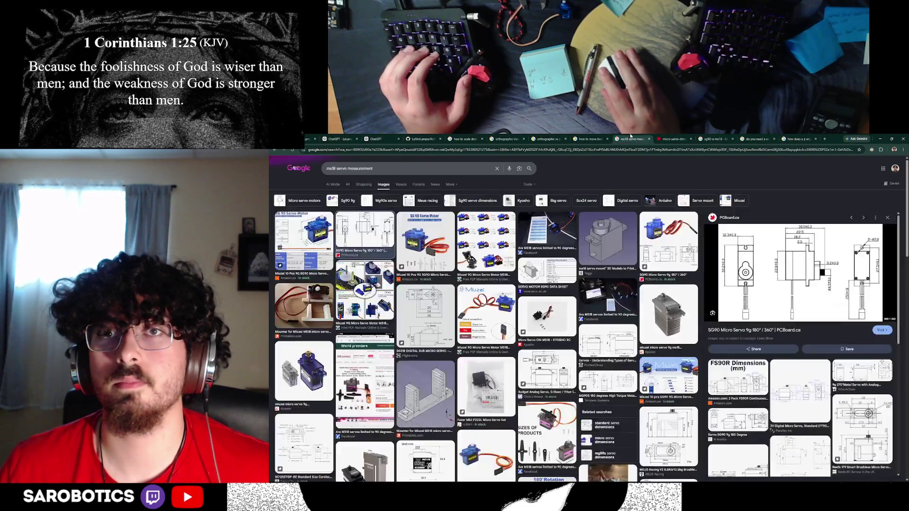
left_click(630, 139)
key("alt+Tab")
key("Tab")
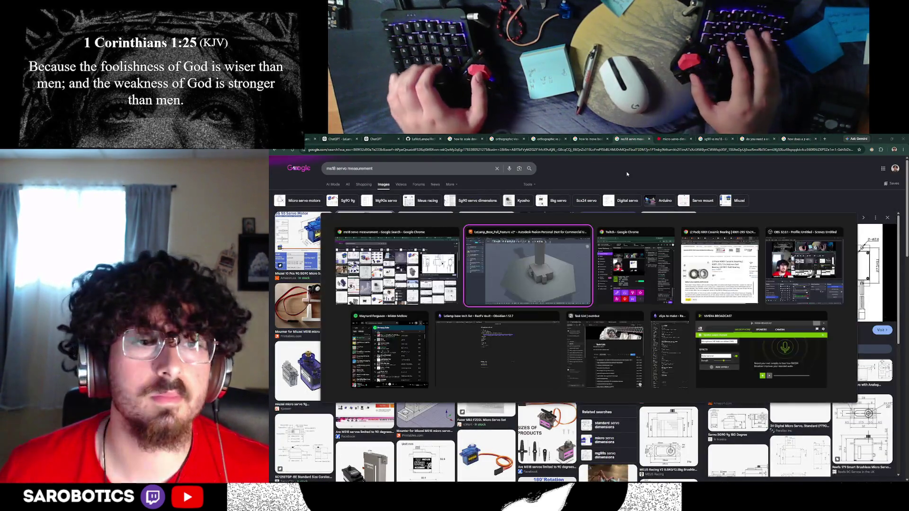
key("Right")
key("Left")
key("Left")
key("Left")
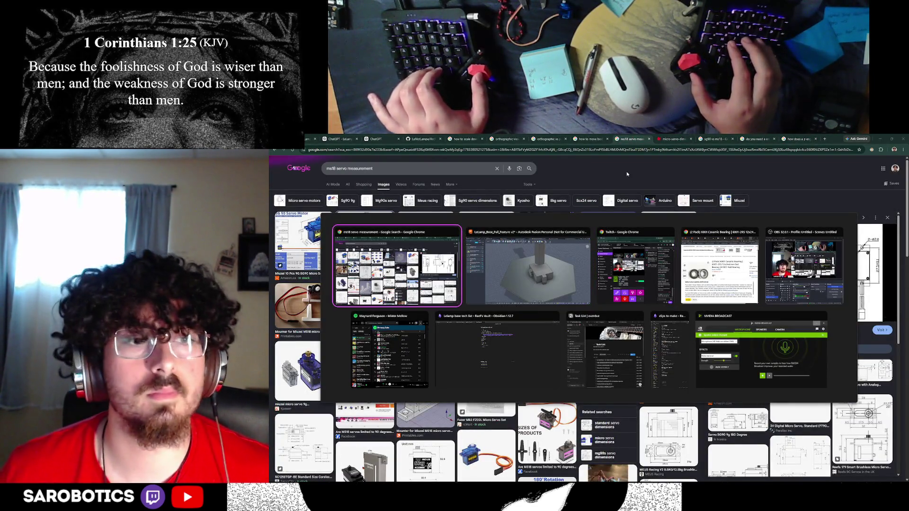
key("Down")
key("Right")
key("Right")
key("Up")
key("Right")
key("Right")
key("Left")
key("Return")
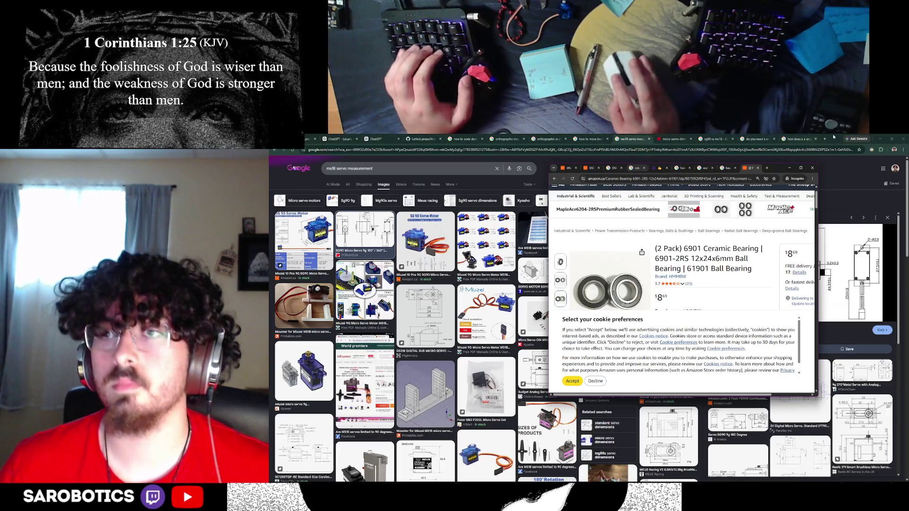
Maximize the bearing window and flip through the research tabs, including the 6901 bearing page
left_click(801, 168)
left_click(716, 138)
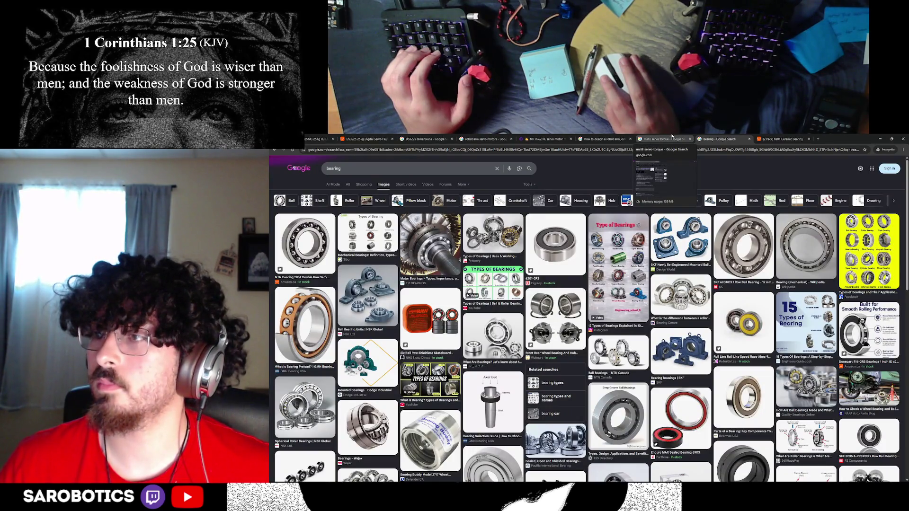
left_click(672, 137)
left_click(604, 139)
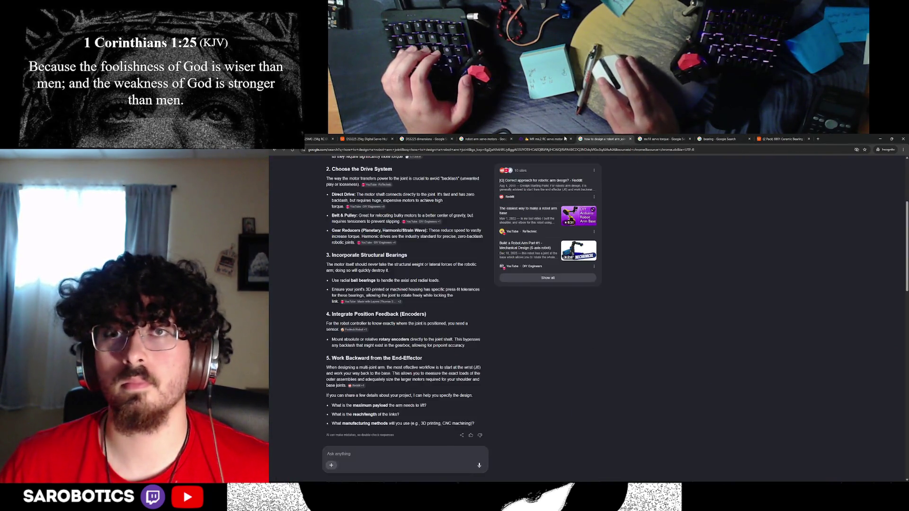
left_click(549, 139)
left_click(424, 139)
left_click(366, 139)
left_click(322, 139)
left_click(604, 138)
left_click(663, 139)
left_click(742, 137)
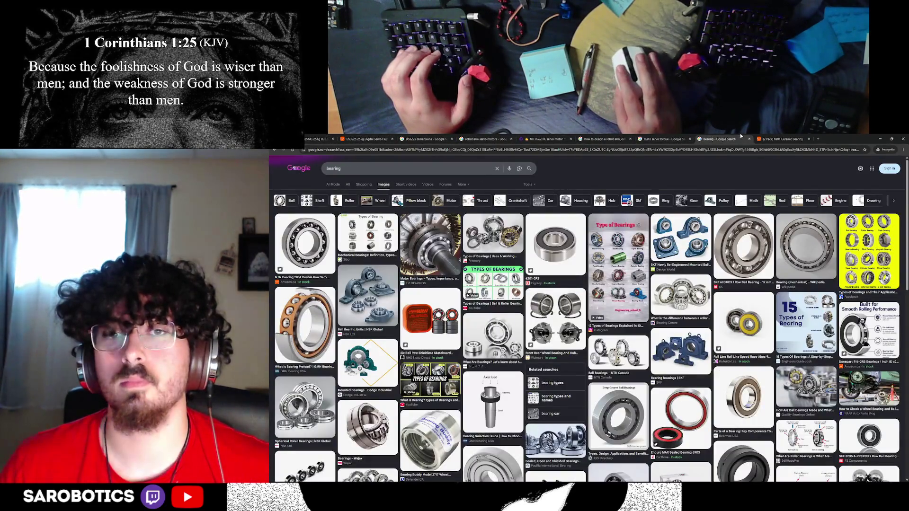
left_click(770, 138)
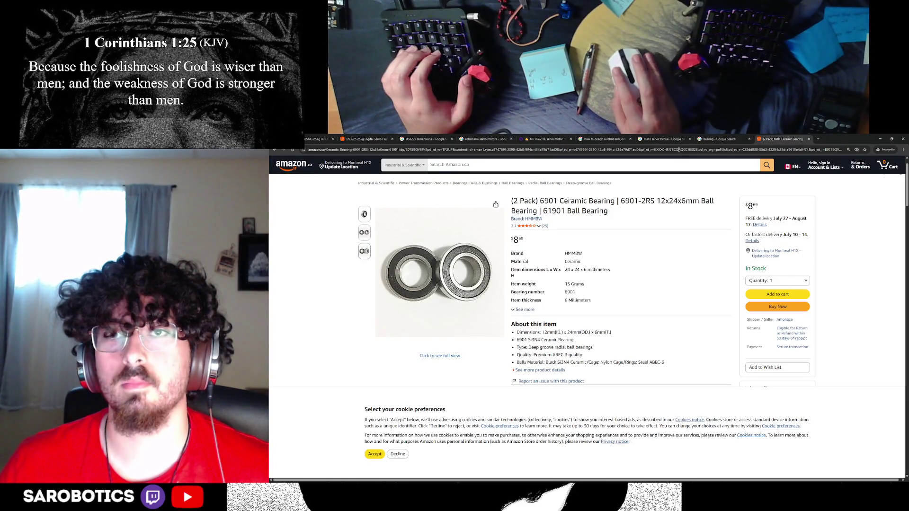
left_click(604, 139)
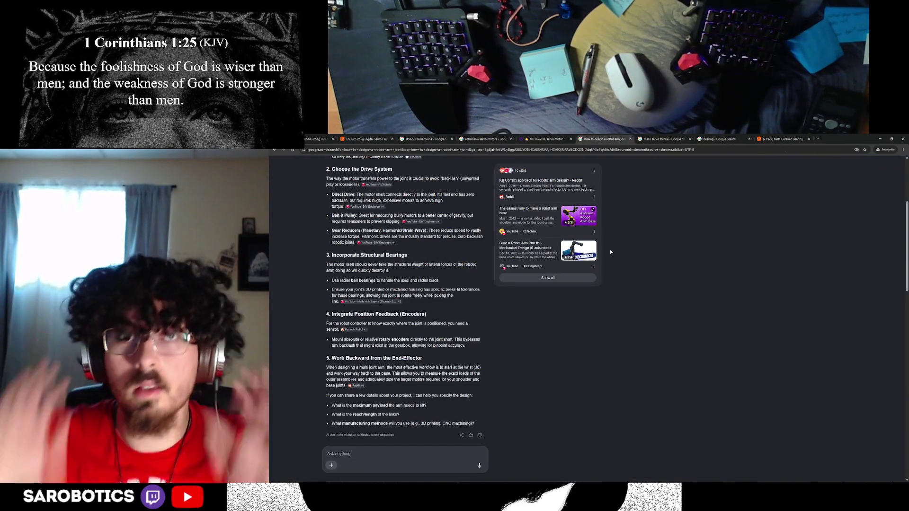
Open the 'robot arm servo motors' image results, preview the blue robot arm, and scroll the grid
left_click(483, 139)
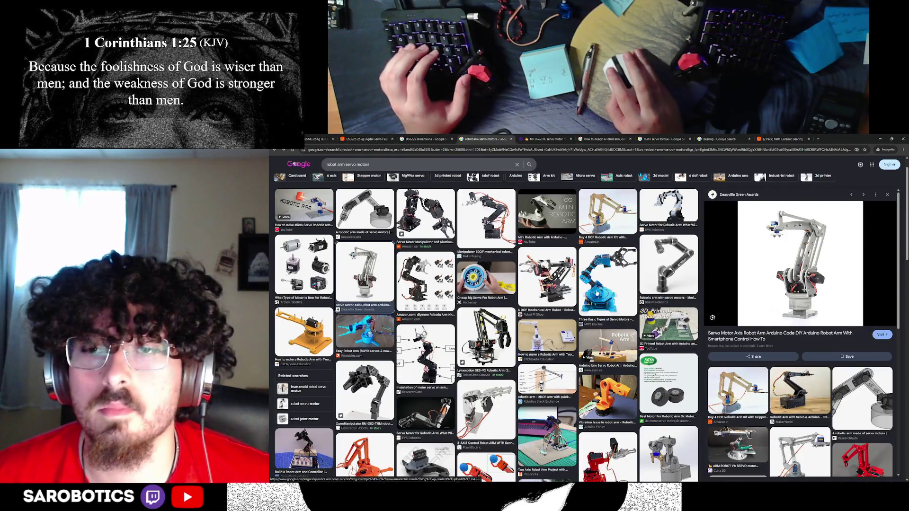
left_click(598, 293)
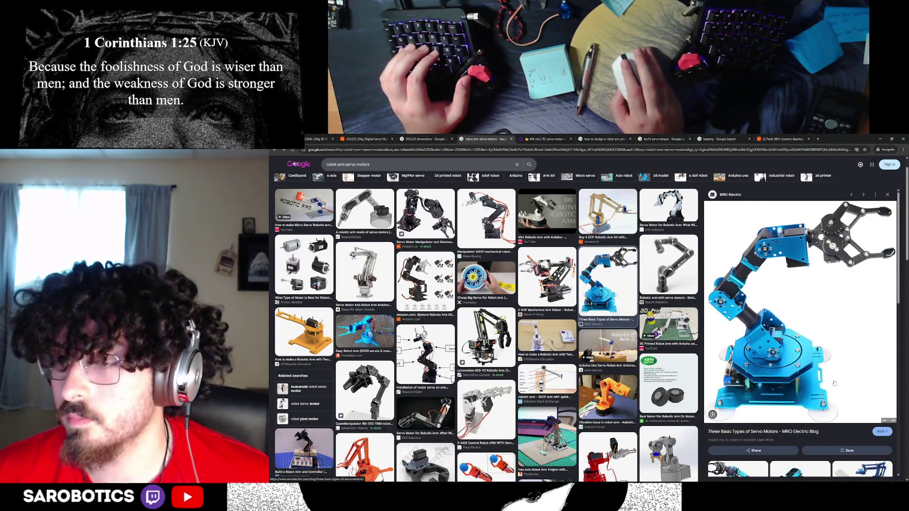
scroll(834, 383, "down", 1)
scroll(834, 382, "down", 2)
scroll(588, 373, "down", 3)
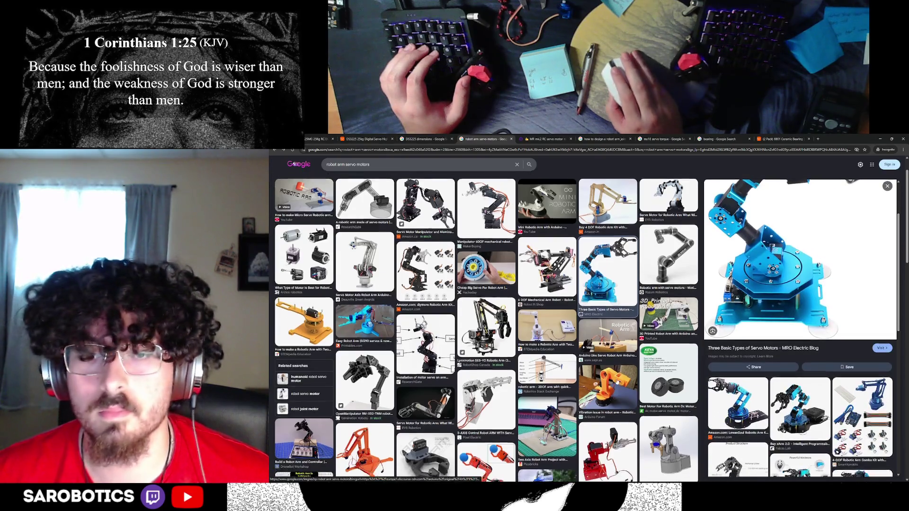
scroll(588, 373, "down", 4)
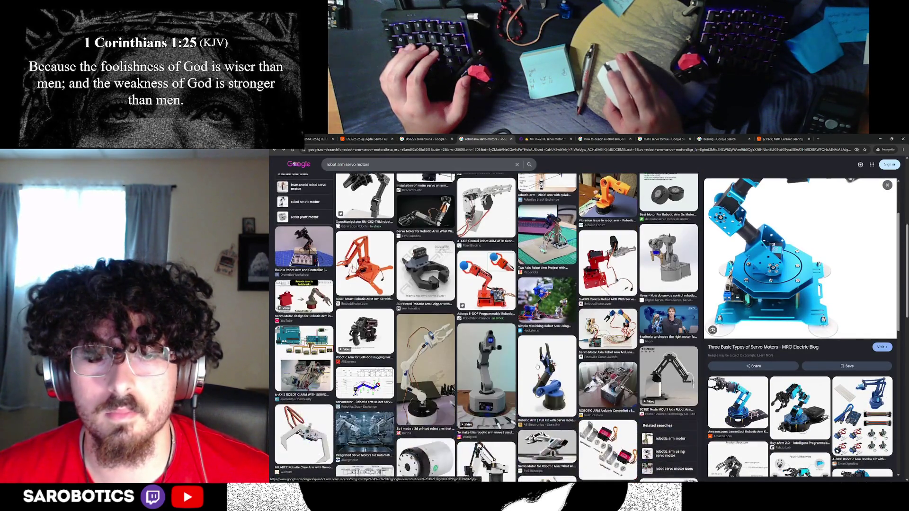
scroll(550, 355, "down", 2)
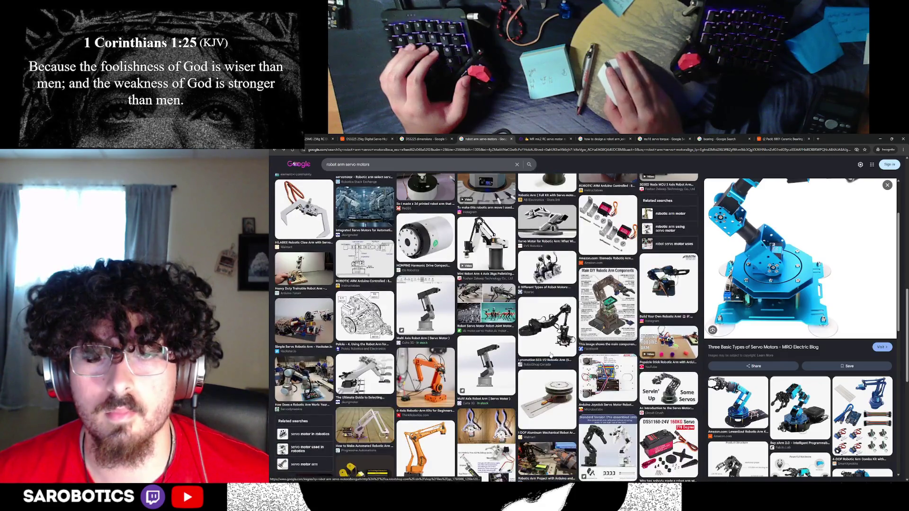
scroll(551, 355, "down", 2)
scroll(551, 355, "down", 3)
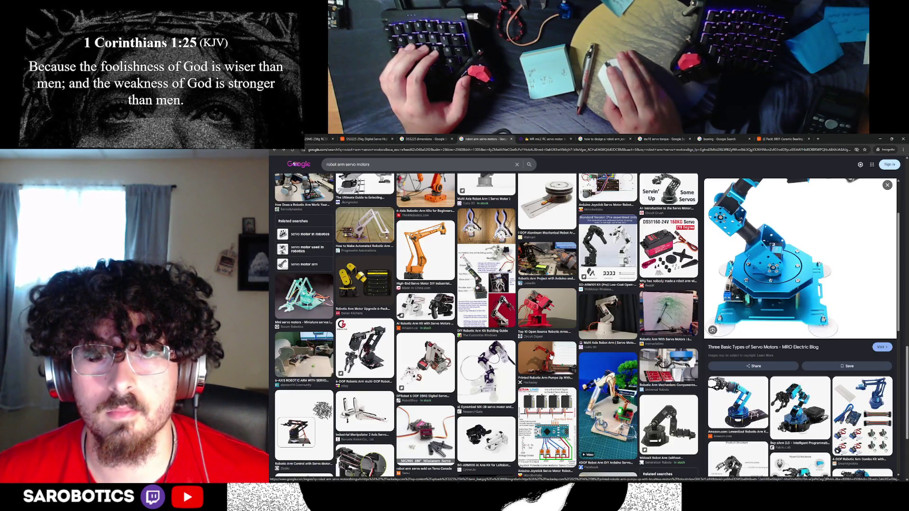
scroll(550, 355, "down", 1)
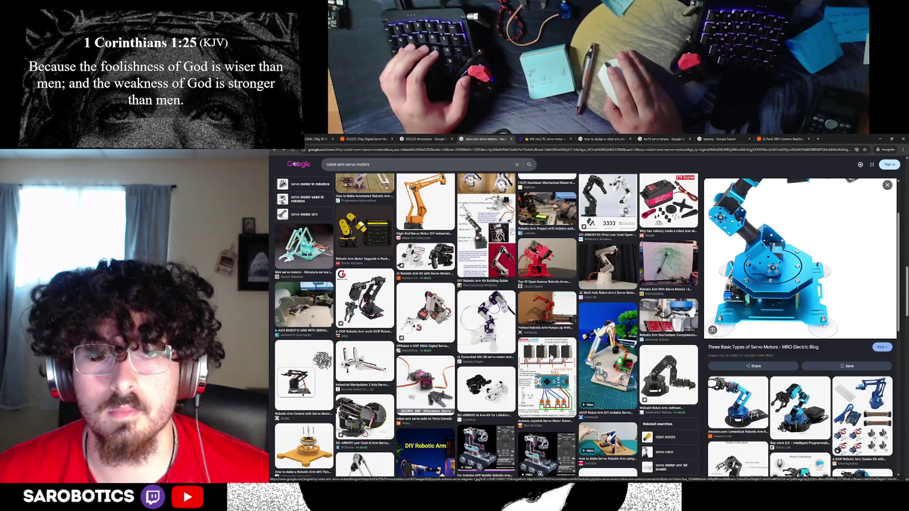
scroll(551, 356, "down", 1)
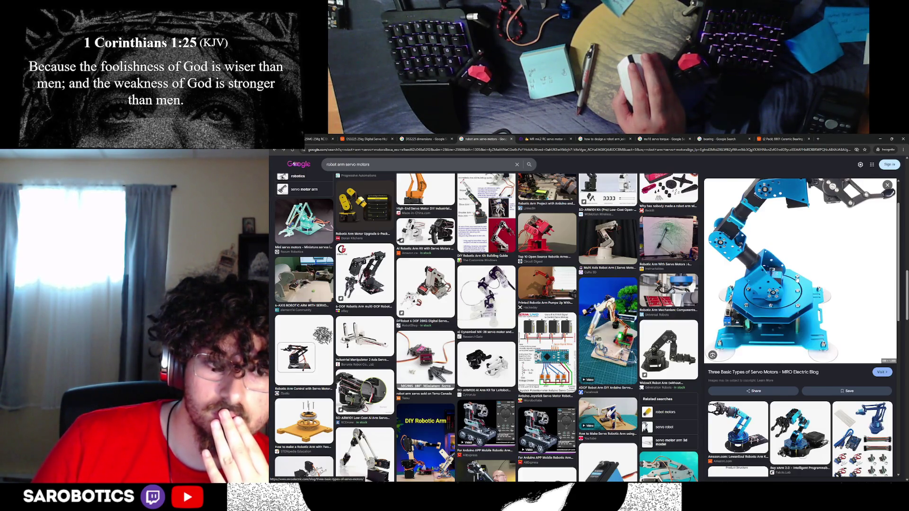
scroll(412, 204, "down", 15)
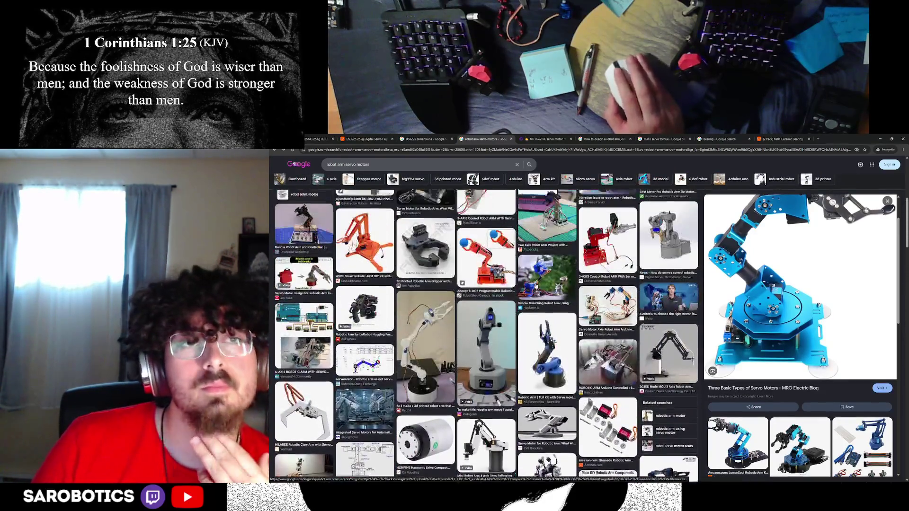
left_click(401, 164)
Search for 'robot arm servo motor single servo'
key("BackSpace")
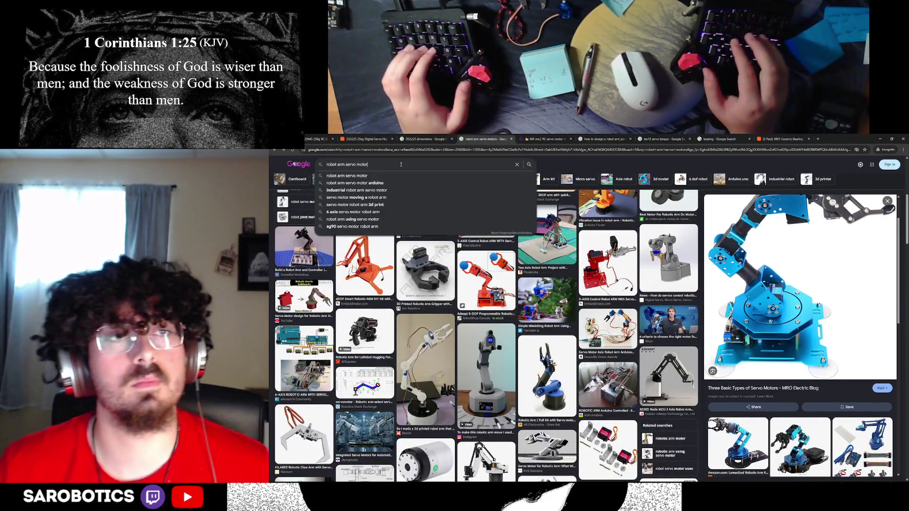
type(" single servo")
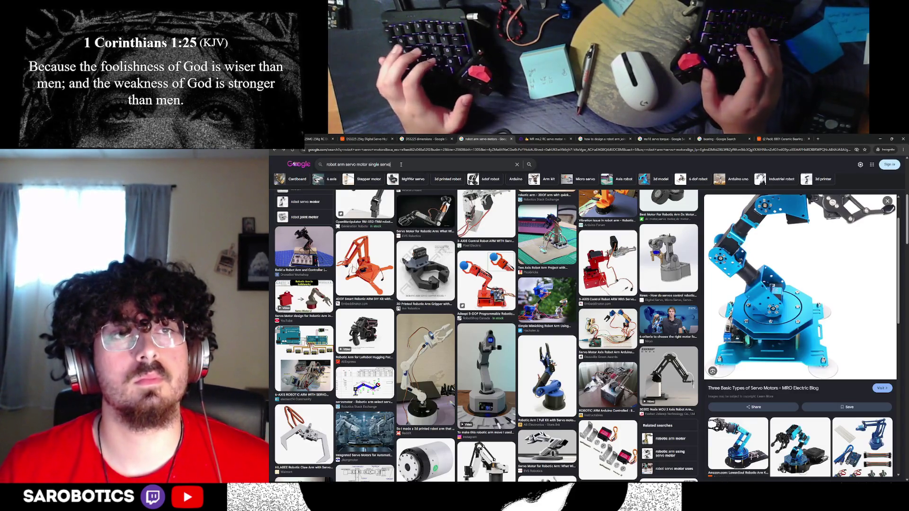
key("Return")
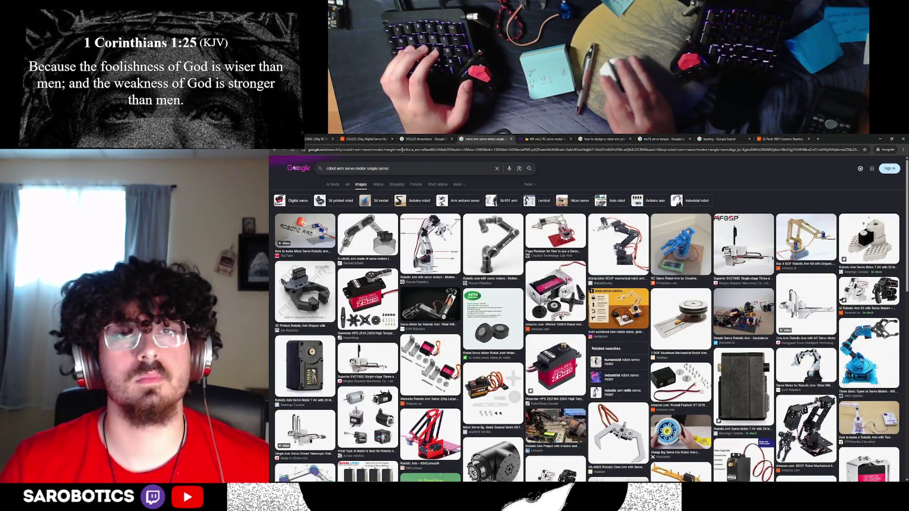
Run a new web search for 'single servo joint'
left_click(549, 139)
left_click(558, 149)
type("si")
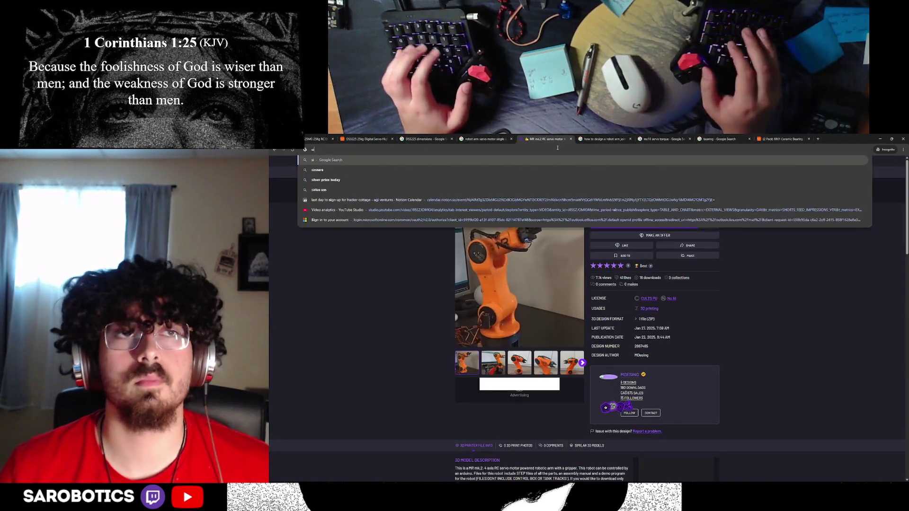
key("BackSpace")
key("BackSpace")
type("sign")
key("BackSpace")
key("BackSpace")
type("ngle servo ")
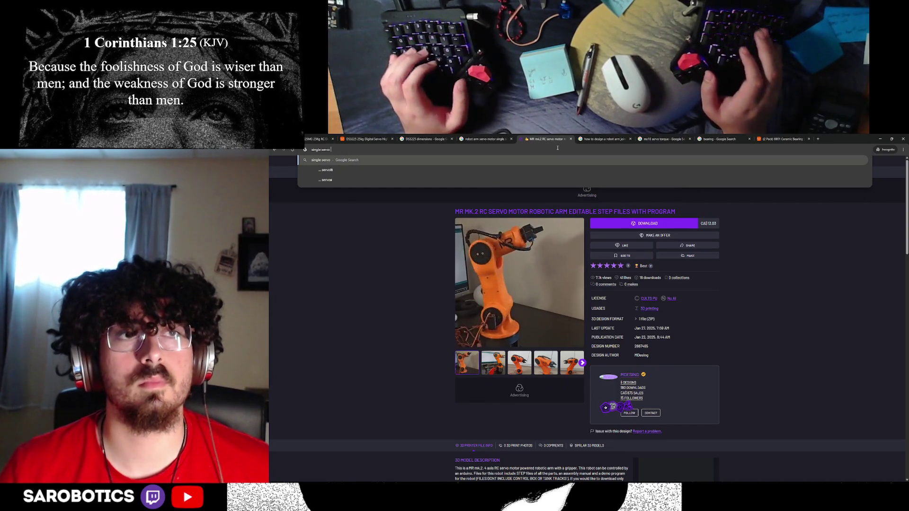
type("joint")
key("Return")
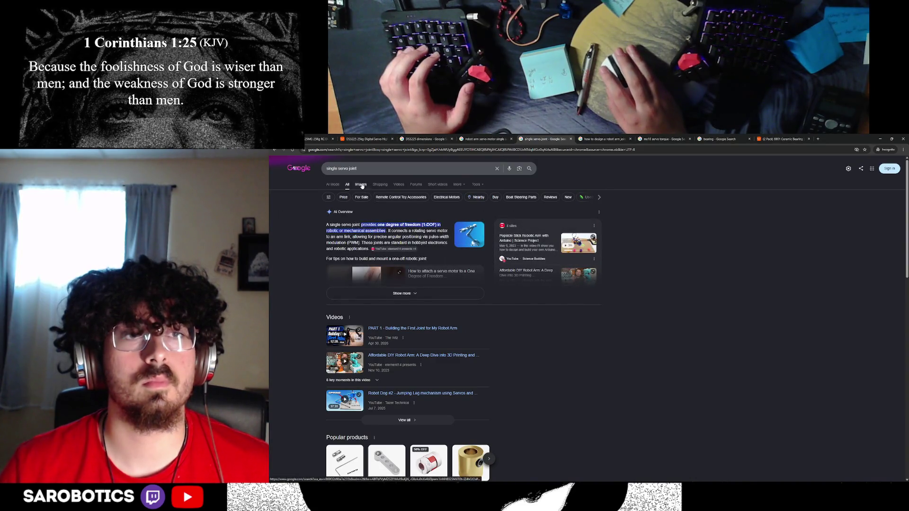
Show image results refined to 'single servo joint on arm', then return to Fusion
left_click(361, 185)
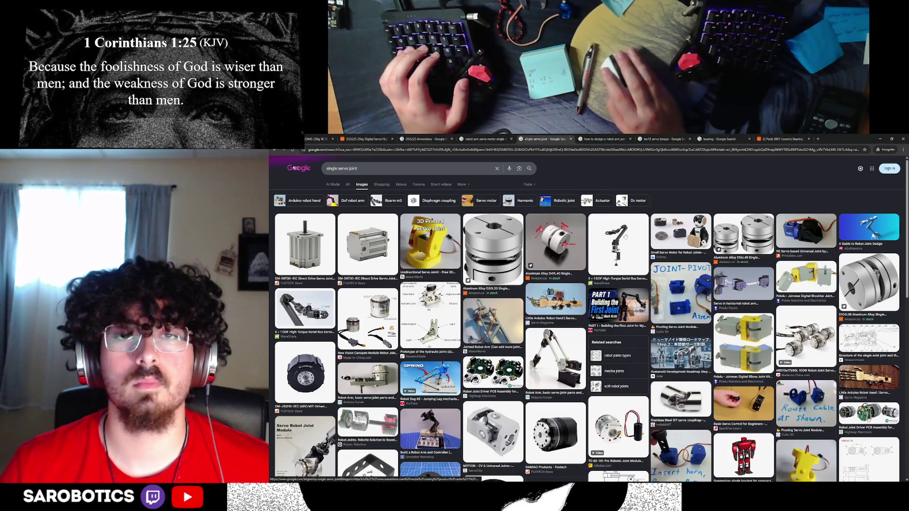
left_click(460, 170)
type("on arm")
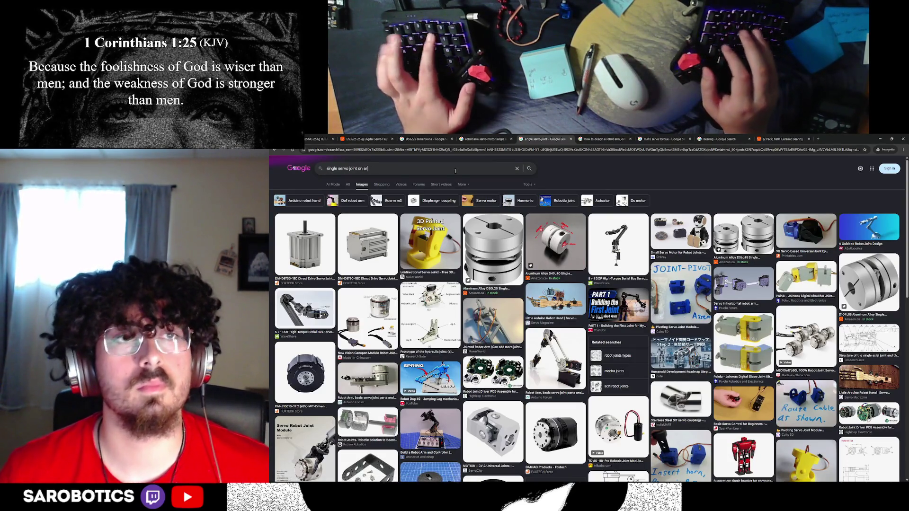
key("Return")
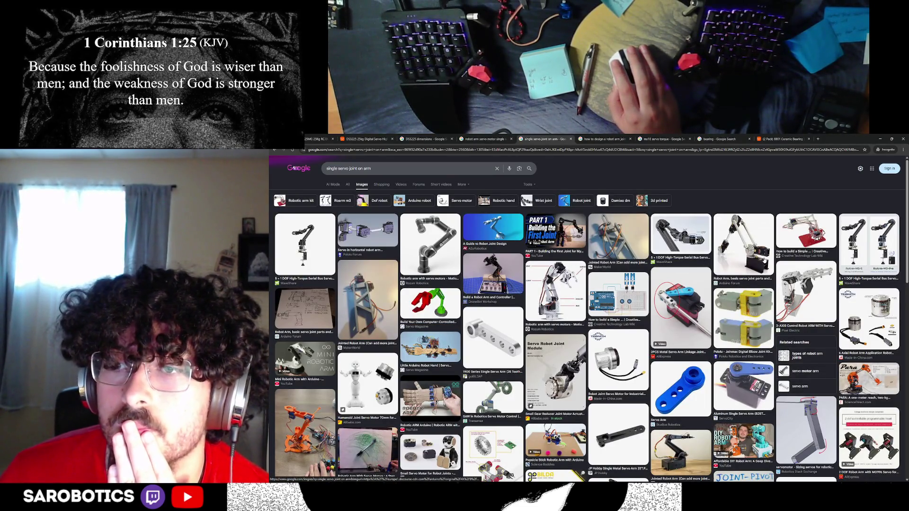
scroll(764, 260, "down", 2)
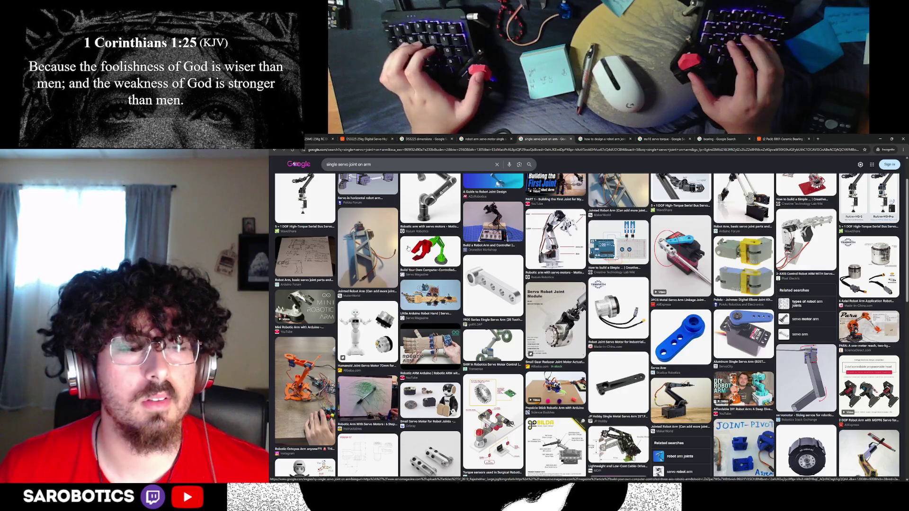
key("alt+Tab")
key("alt+Tab")
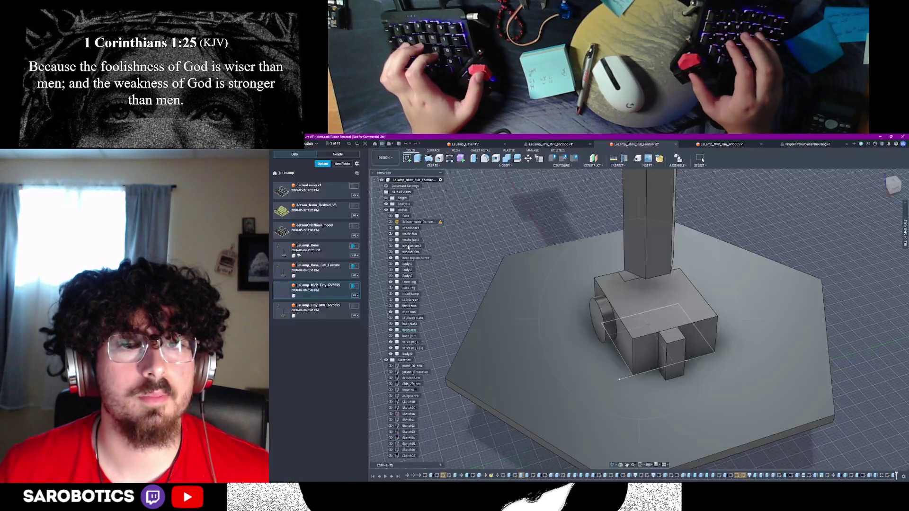
Orbit around the servo box and hex plate and select the rectangle sketch profile
mouse_move(592, 294)
middle_mouse_down("shift")
mouse_move(646, 295)
mouse_move(626, 293)
middle_mouse_up("shift")
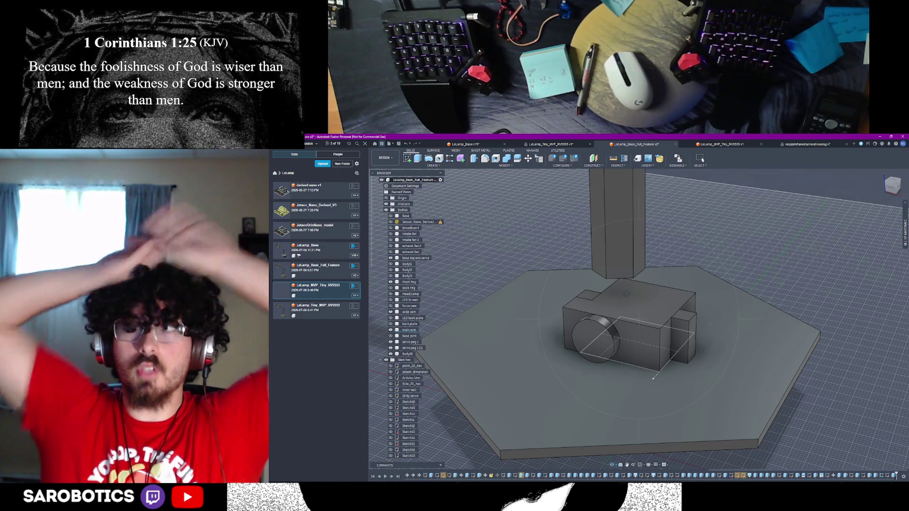
middle_click_drag(626, 293, 611, 295, "shift")
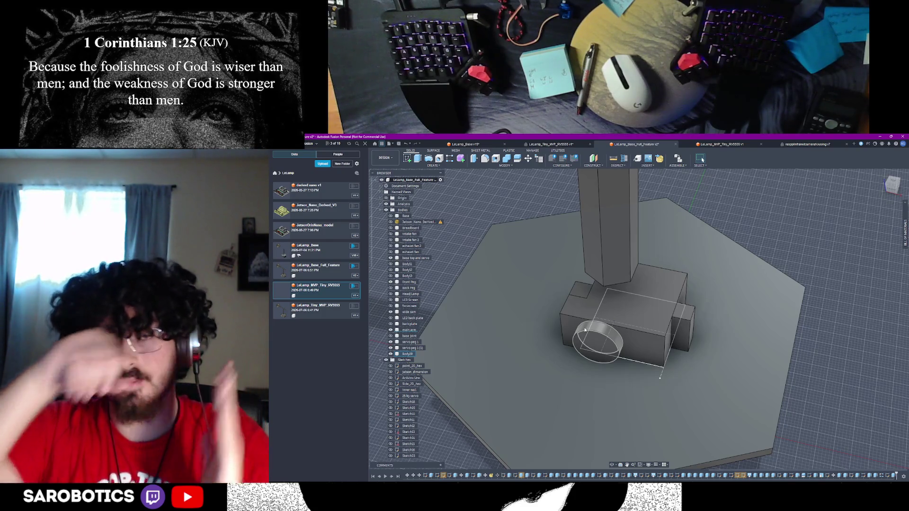
left_click(611, 345)
mouse_move(613, 434)
middle_mouse_down("shift")
mouse_move(625, 304)
mouse_move(629, 287)
mouse_move(641, 286)
middle_mouse_up("shift")
scroll(625, 303, "up", 5)
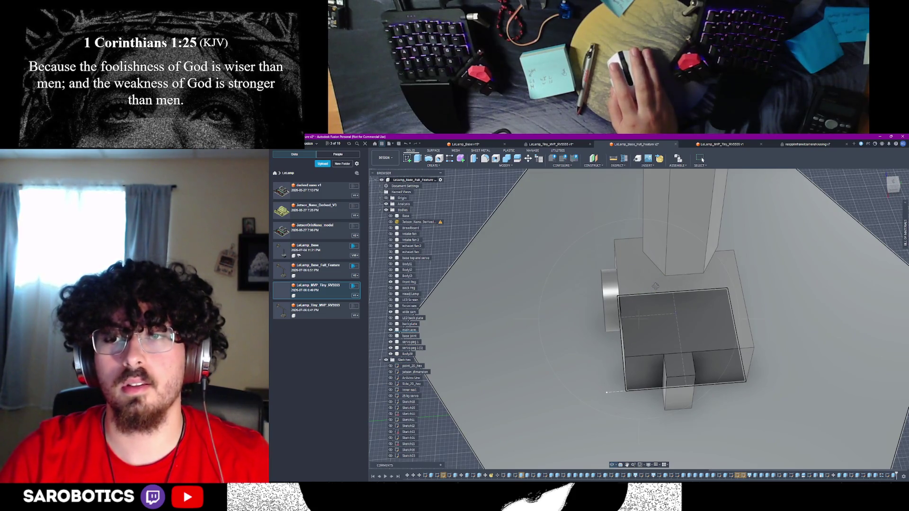
key("Escape")
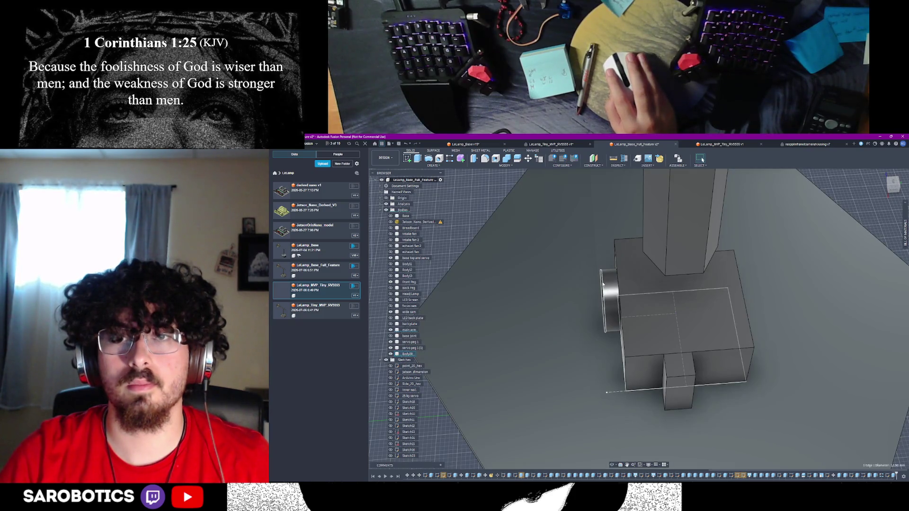
left_click(624, 306)
mouse_move(593, 370)
middle_mouse_down("shift")
mouse_move(616, 369)
mouse_move(611, 374)
middle_mouse_up("shift")
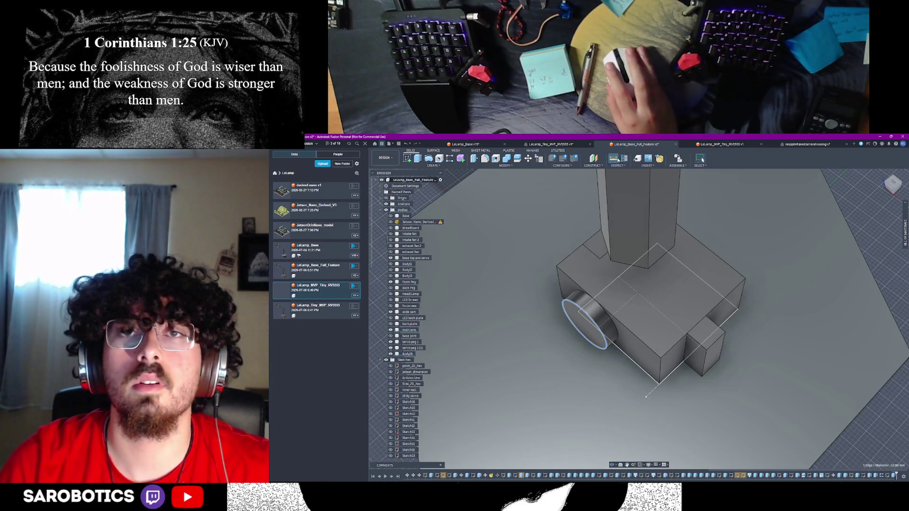
Measure the cylinder's edge and face to confirm its 12.00 mm diameter, then start an extrusion
left_click(618, 160)
left_click(591, 310)
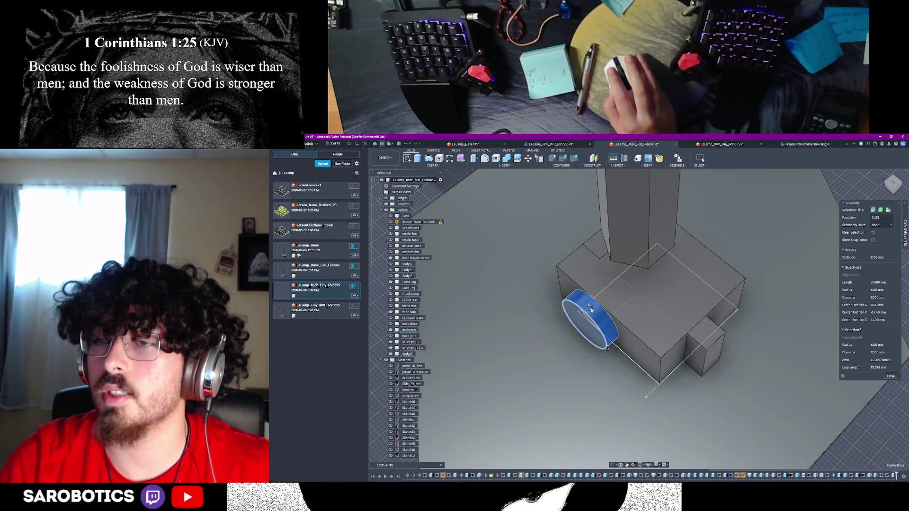
left_click(891, 376)
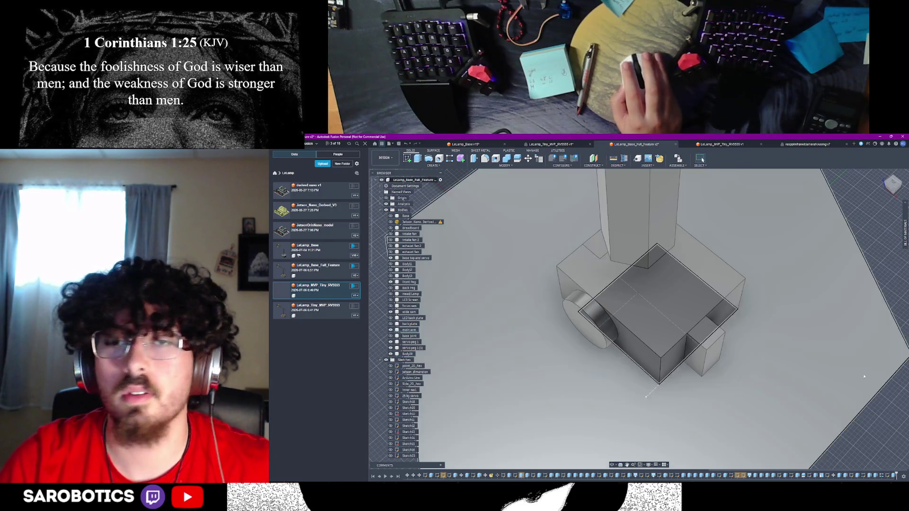
left_click_drag(613, 465, 608, 383)
key("Escape")
key("e")
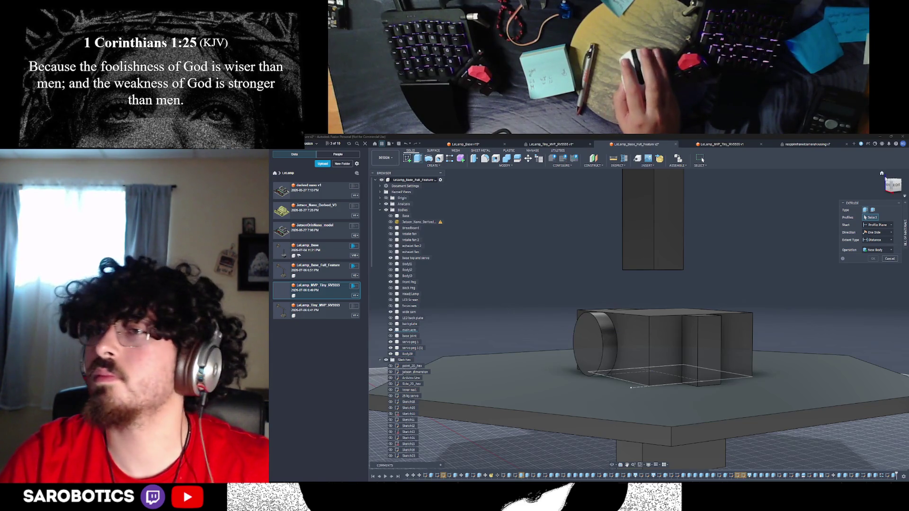
Extrude the cylinder end face 3 mm as a Join, lengthening the front cylinder
left_click(883, 174)
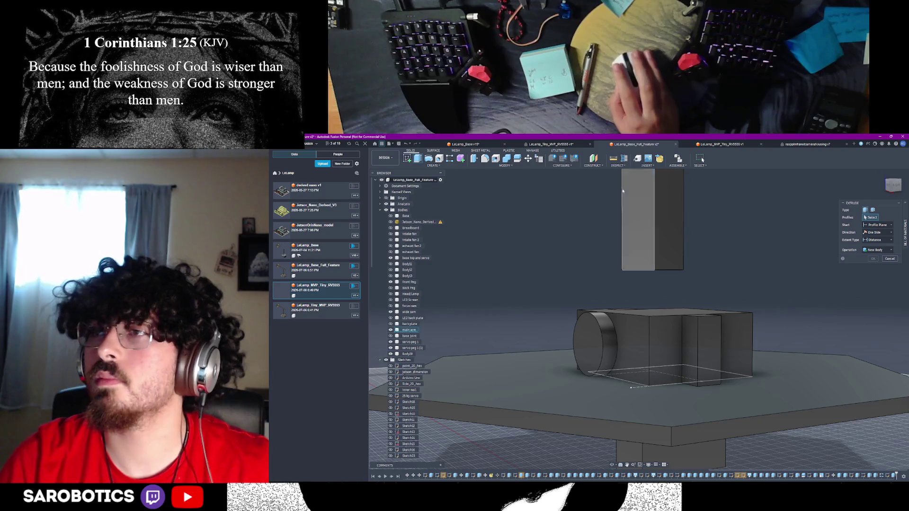
left_click(590, 334)
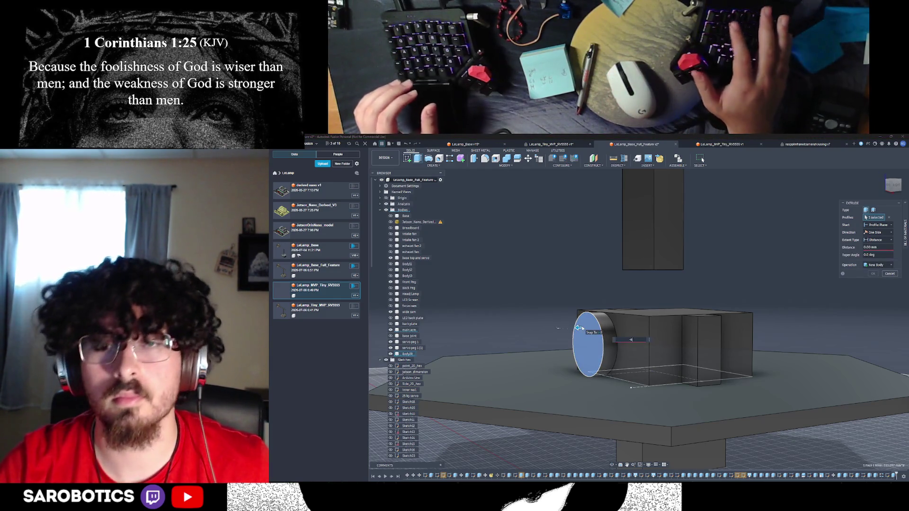
type("-6")
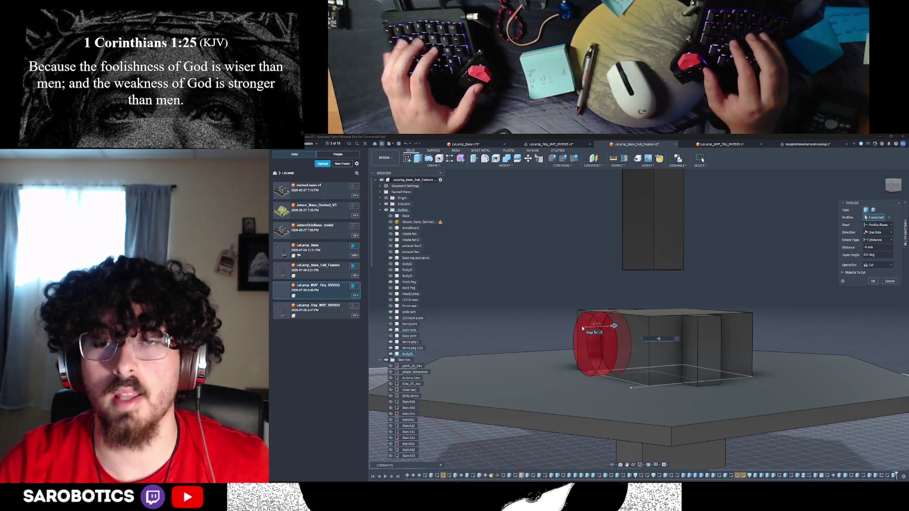
key("BackSpace")
type("3")
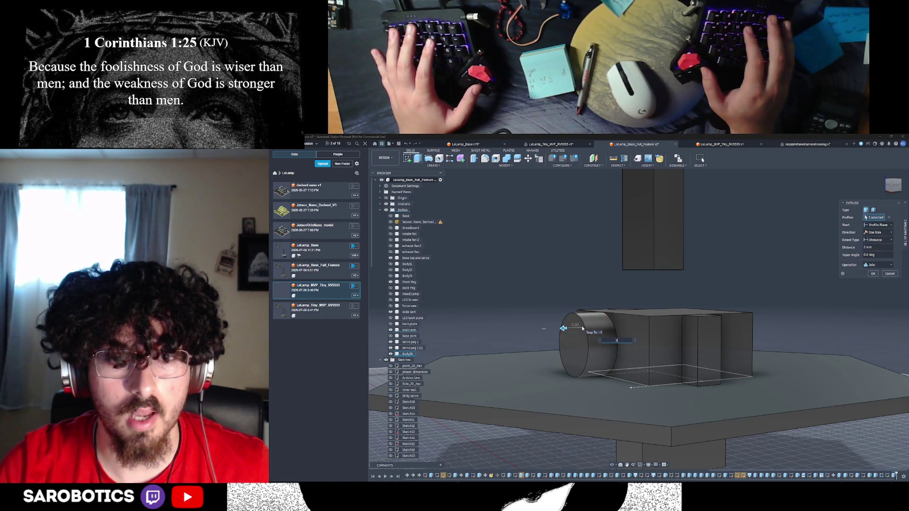
key("Return")
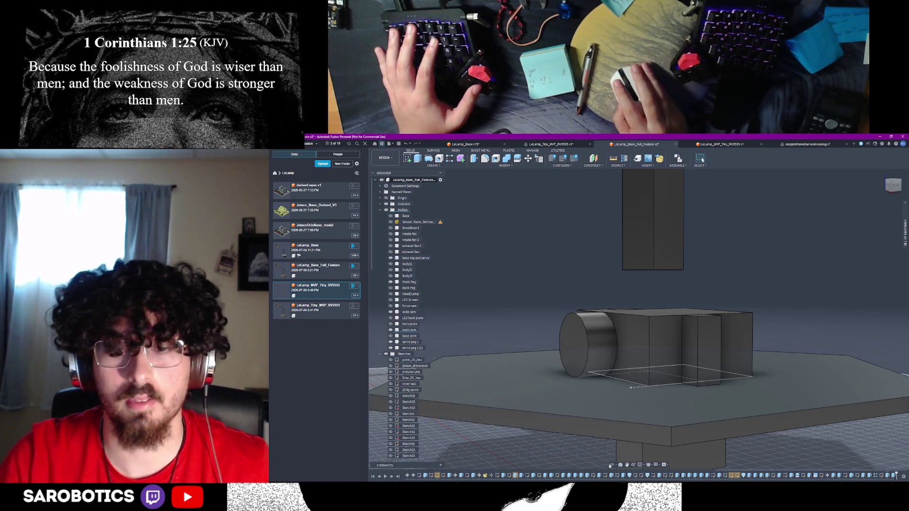
middle_click_drag(630, 360, 600, 385, "shift")
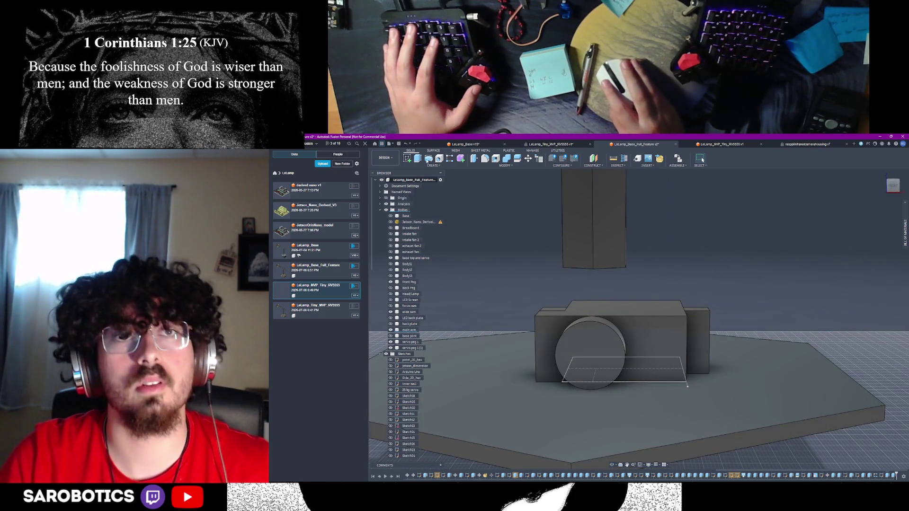
Zoom out to show the whole hexagonal base and select the short front cylinder's face
middle_click_drag(601, 381, 604, 363, "shift")
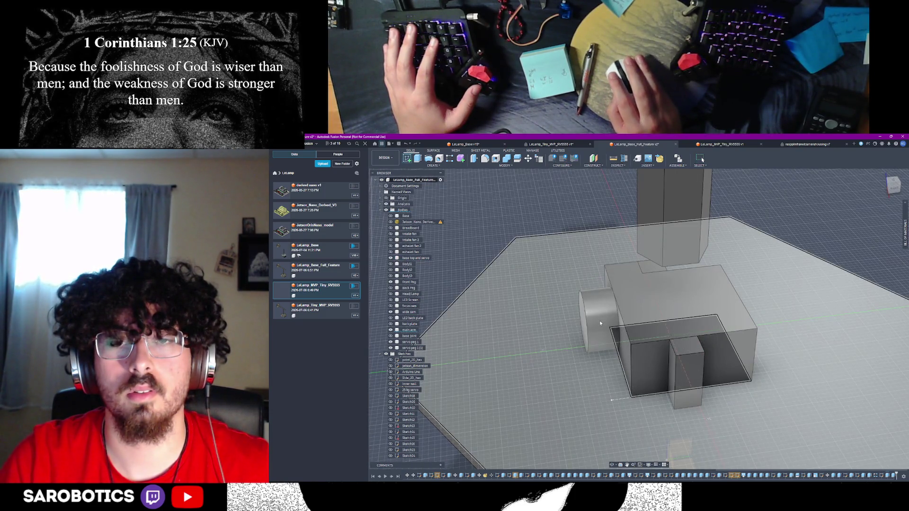
scroll(601, 302, "down", 3)
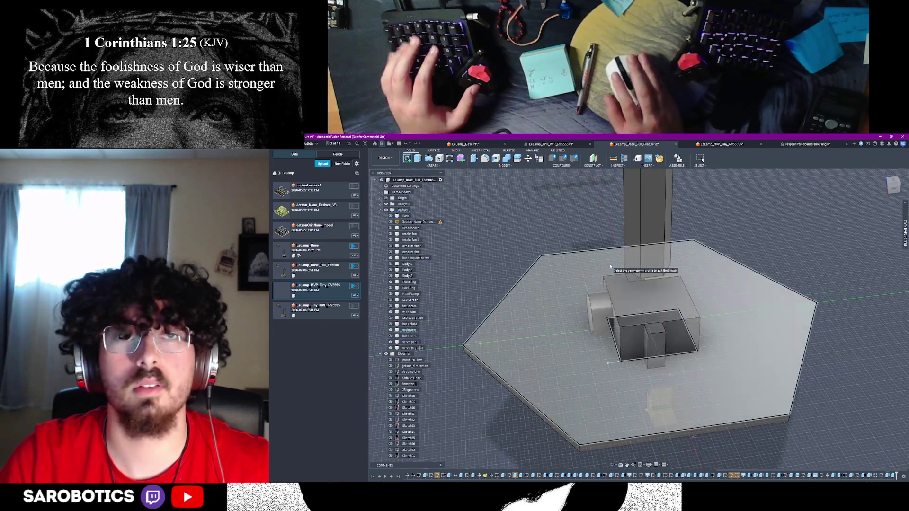
left_click(596, 306)
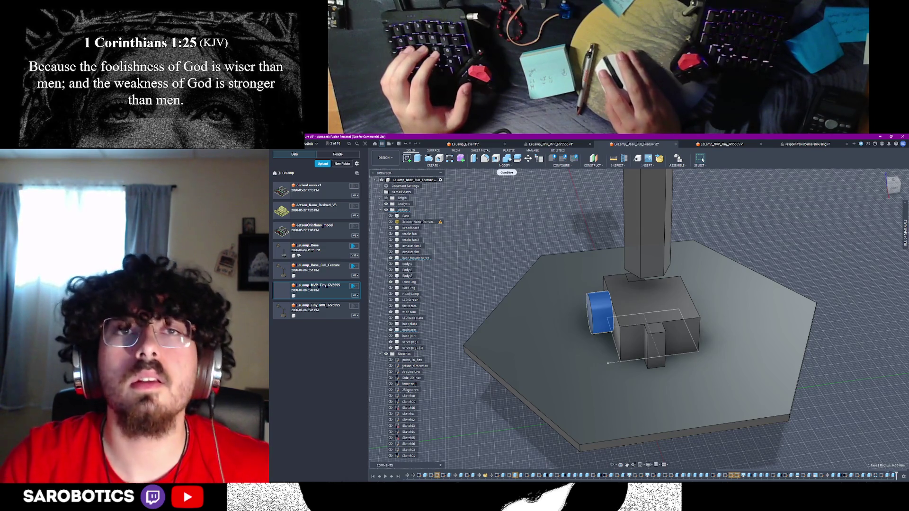
left_click(518, 158)
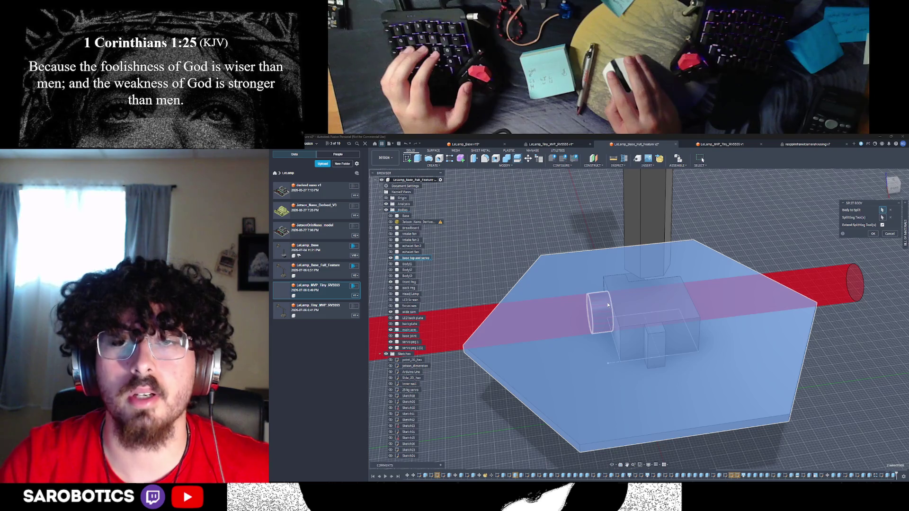
Try splitting the base using the cylinder and nearby box faces as tools, then abandon the attempt
left_click(609, 305)
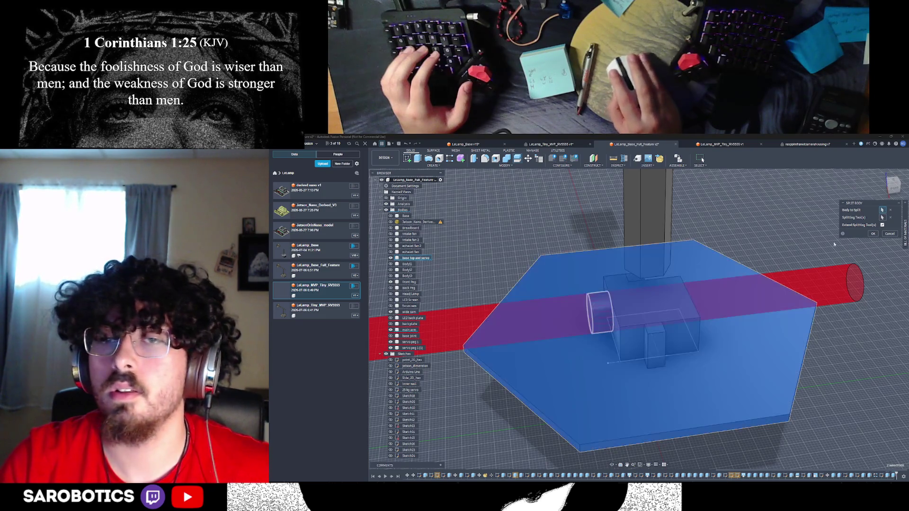
left_click(891, 210)
left_click(891, 217)
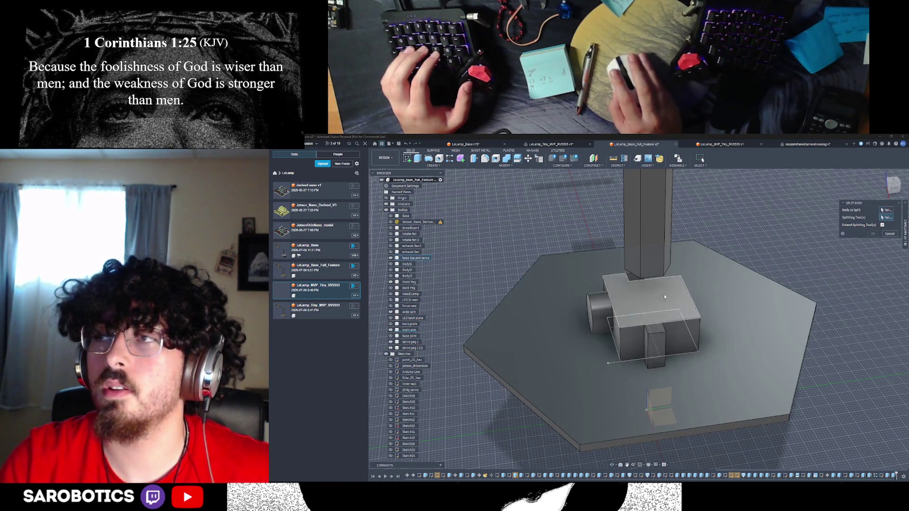
left_click(605, 309)
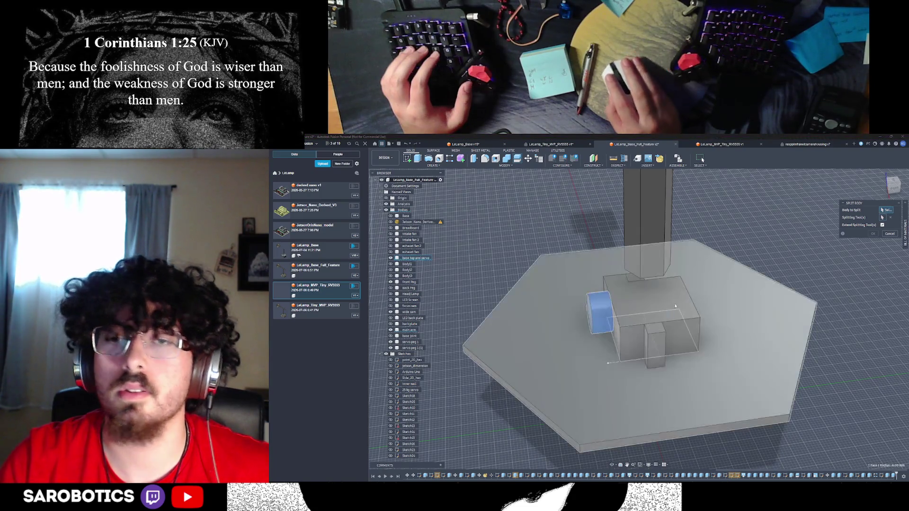
left_click(889, 219)
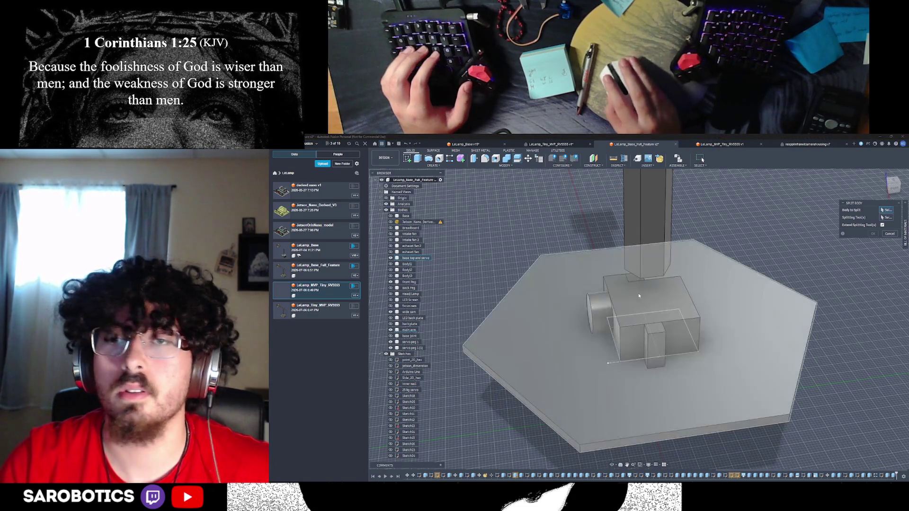
left_click(701, 271)
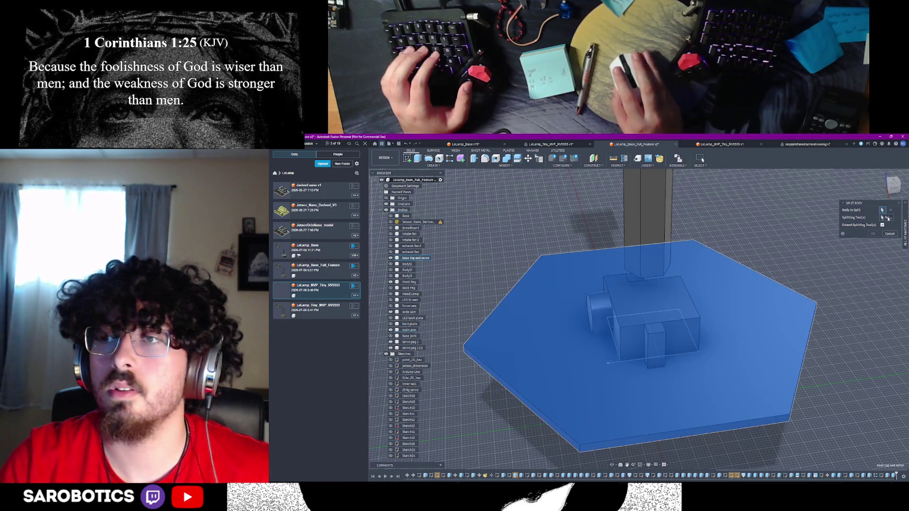
left_click(616, 326)
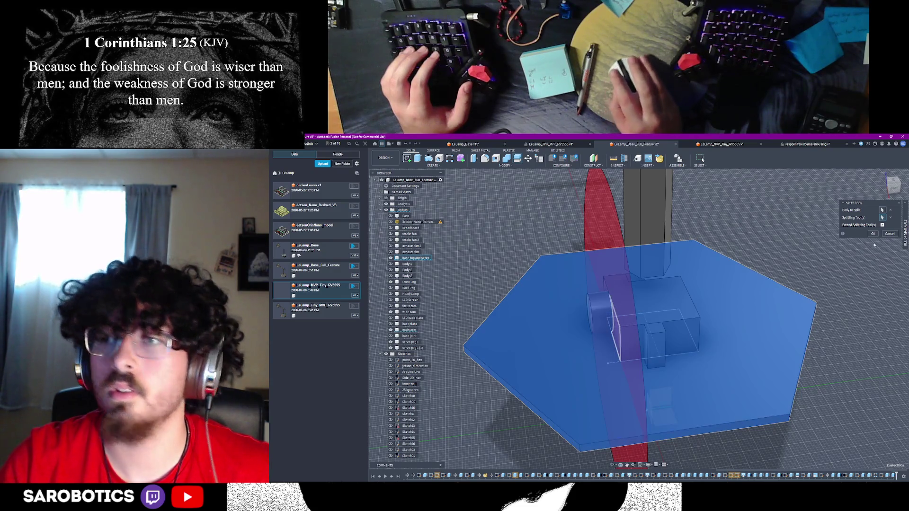
left_click(873, 233)
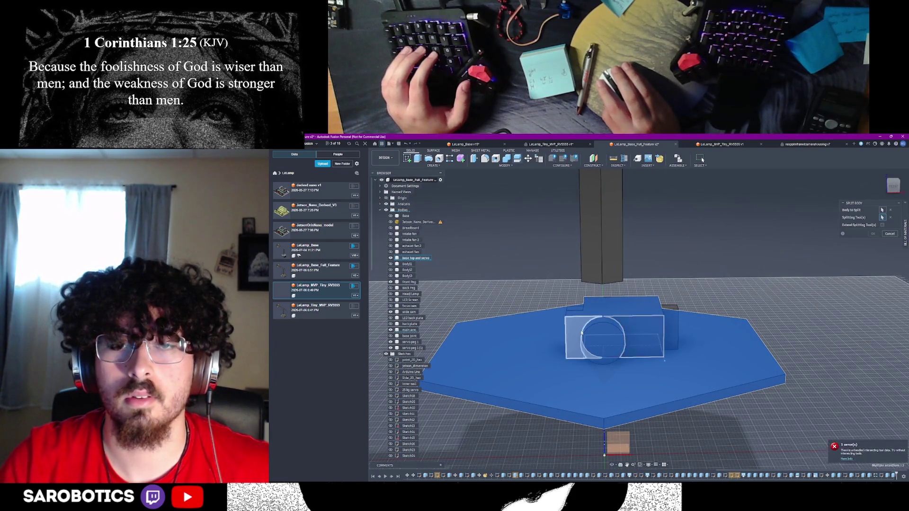
left_click(635, 334)
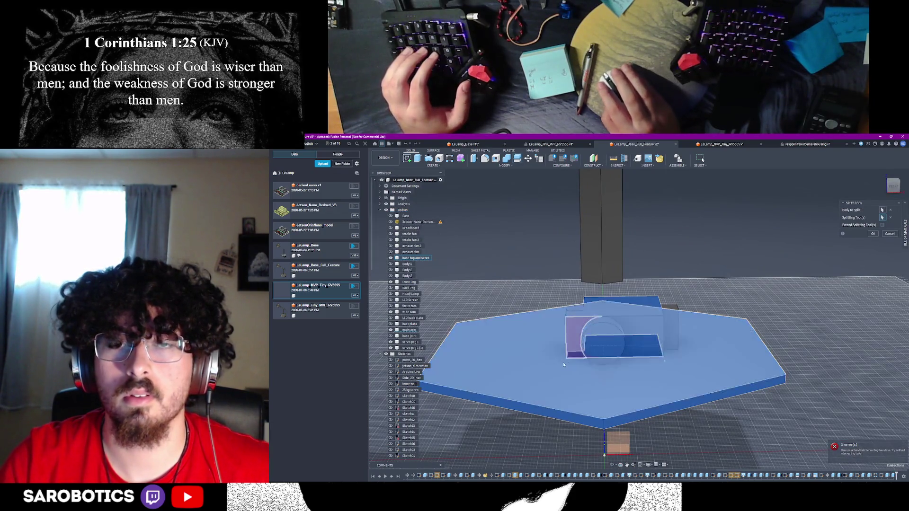
left_click(890, 234)
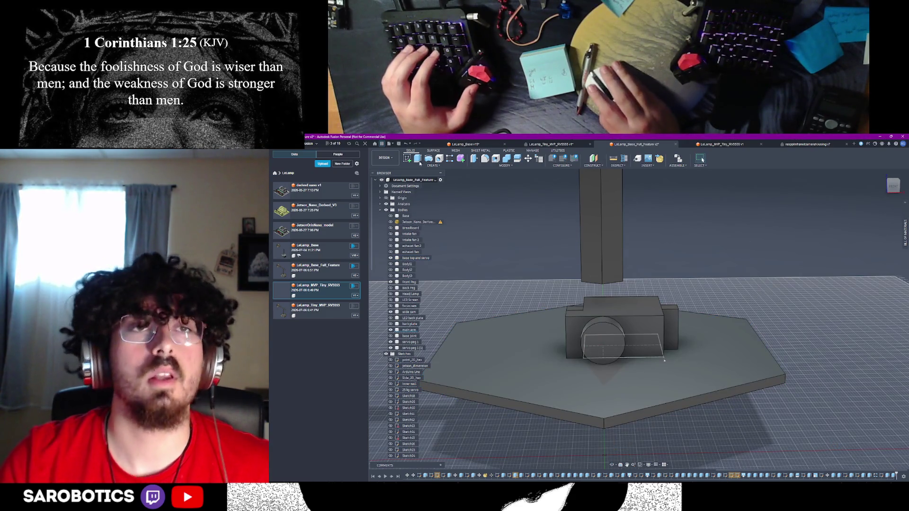
Split the base top and servo body with the chosen plane, separating the servo box
key("Return")
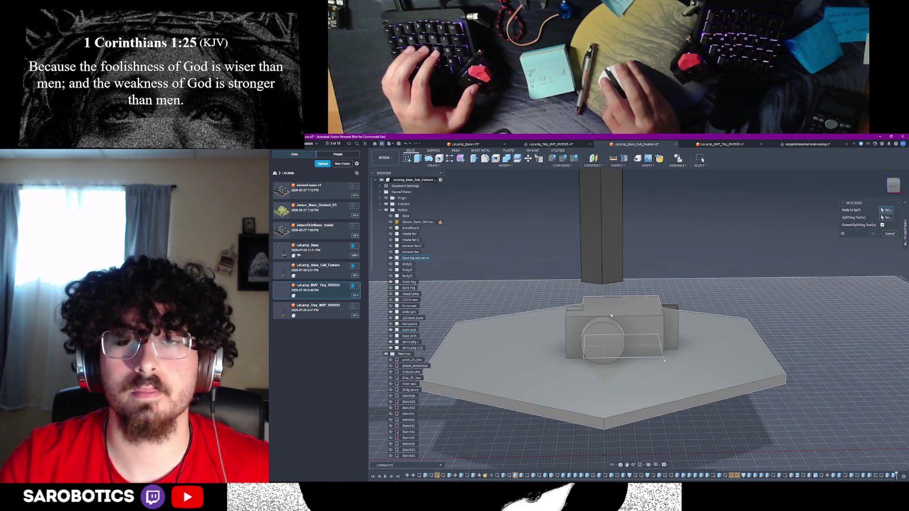
left_click(611, 316)
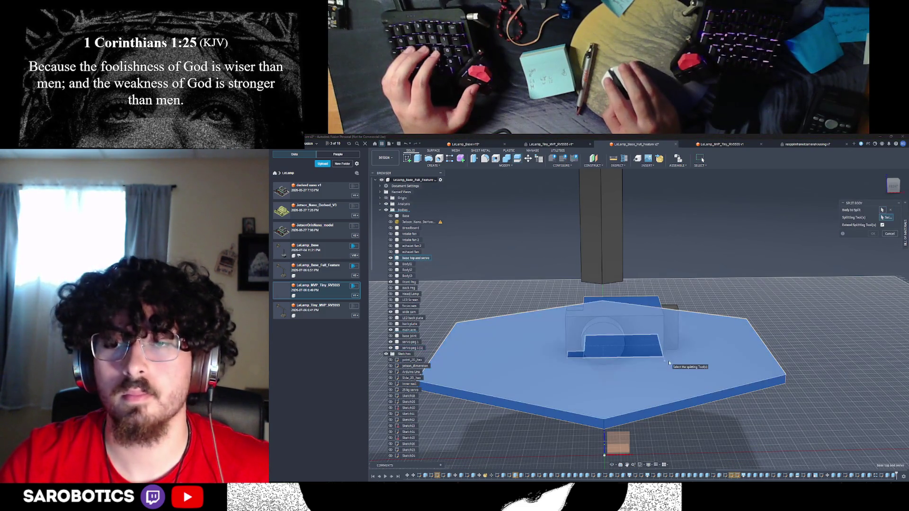
left_click(668, 360)
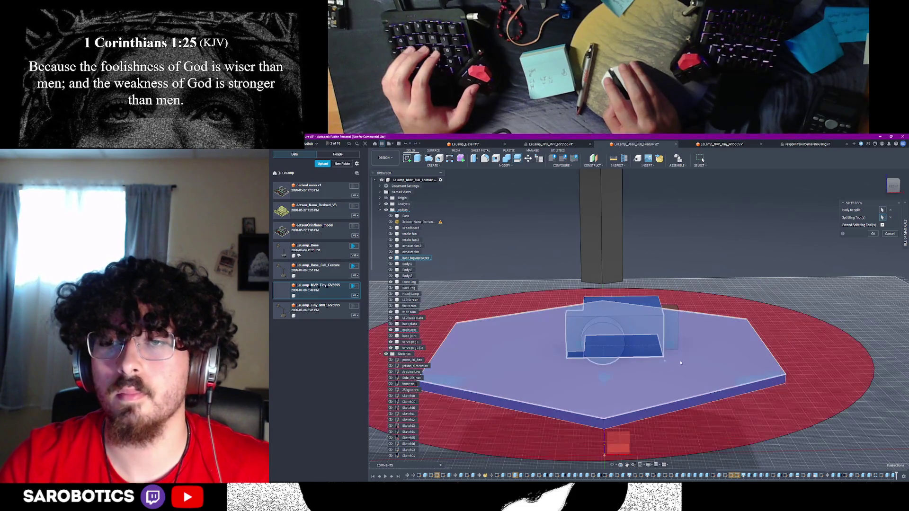
left_click(874, 235)
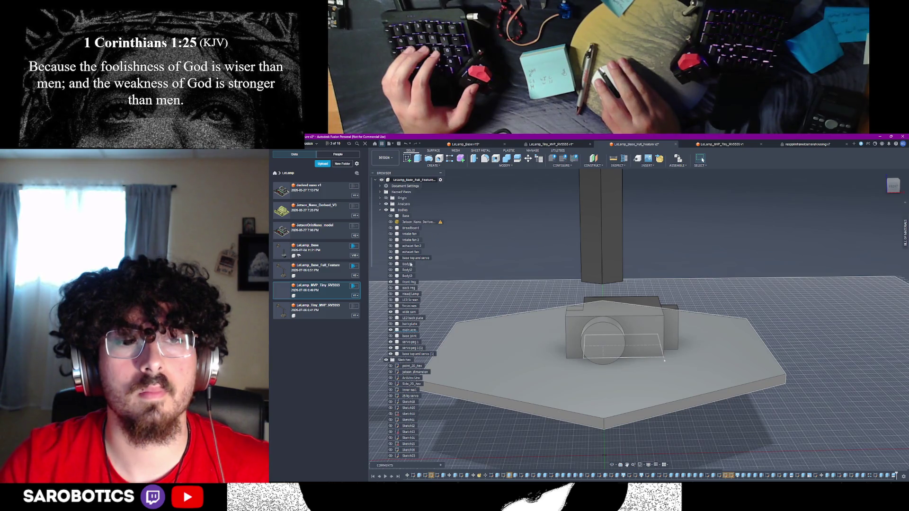
right_click(417, 356)
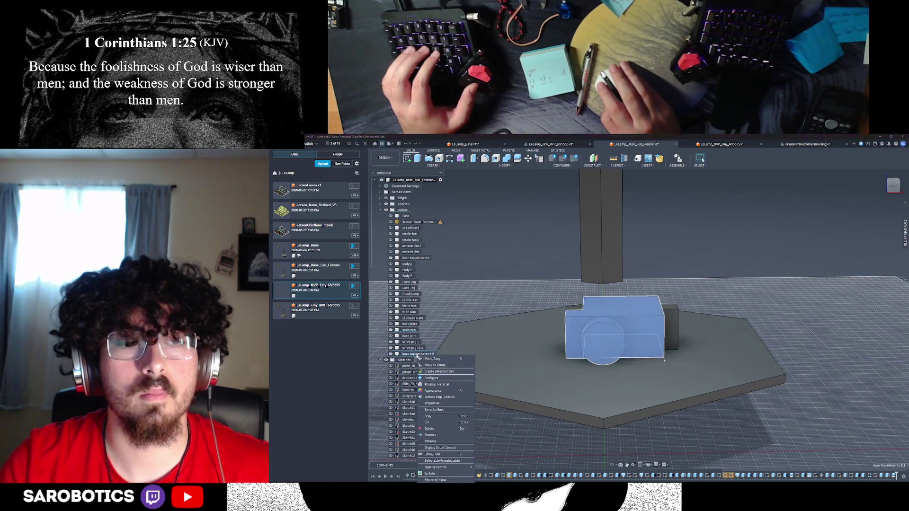
Rename the new split body to 'servo at top'
left_click(431, 441)
type("servo at top")
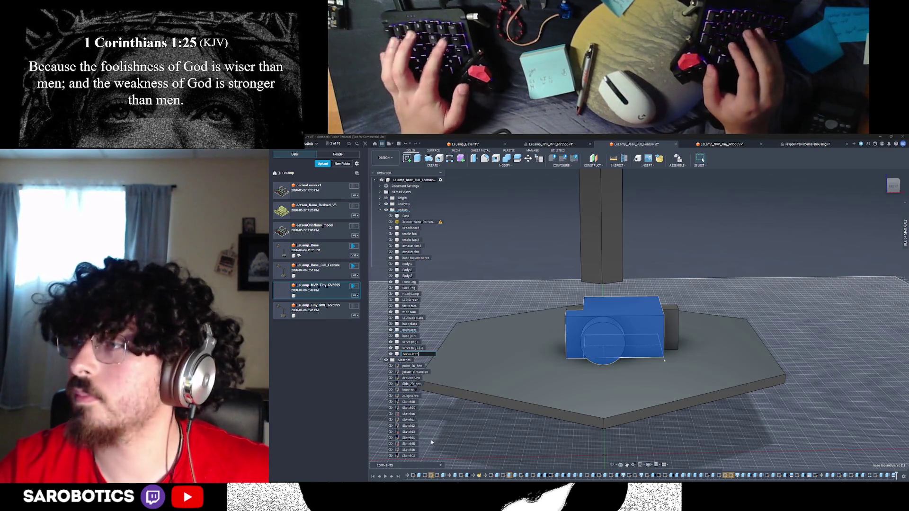
key("Return")
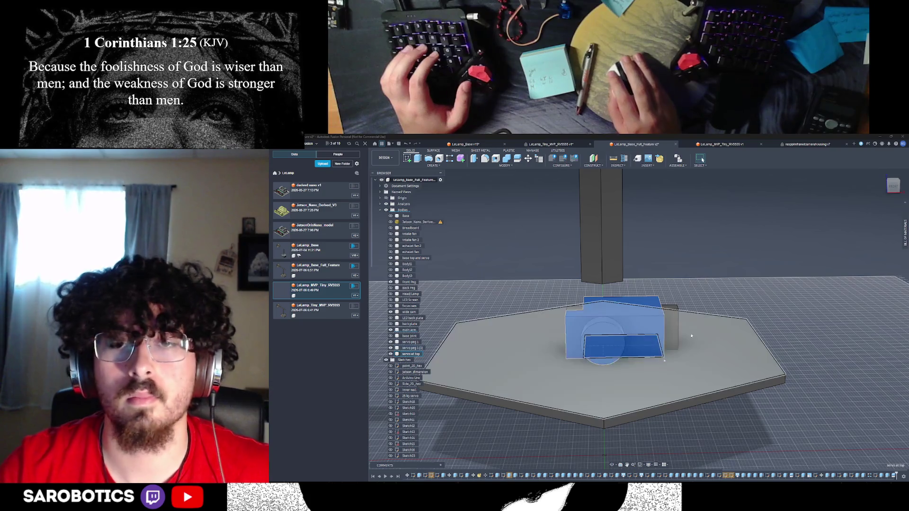
left_click(809, 306)
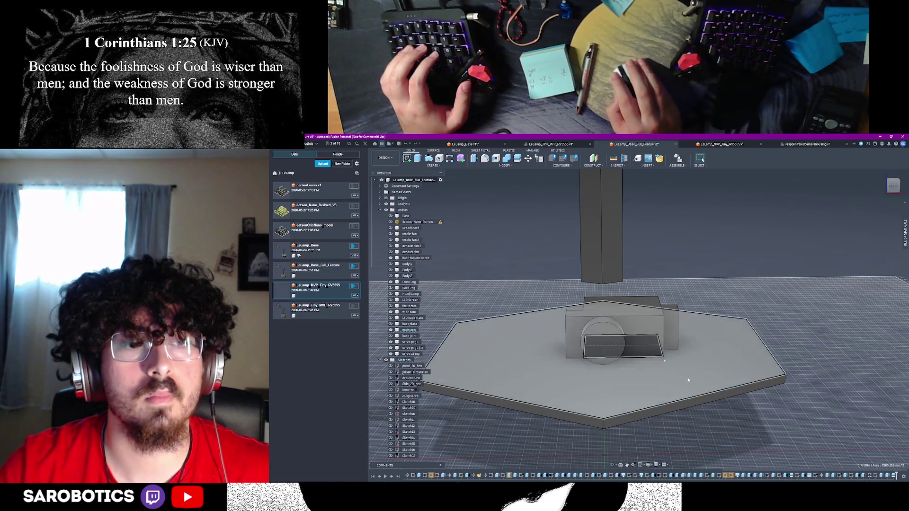
Rename the original body to 'base top' and return to an overall view
left_click(391, 258)
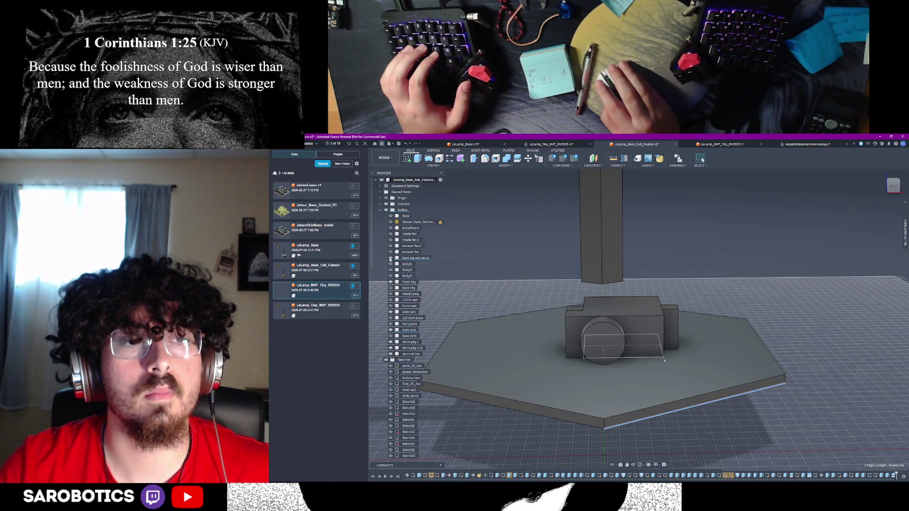
right_click(420, 259)
left_click(439, 342)
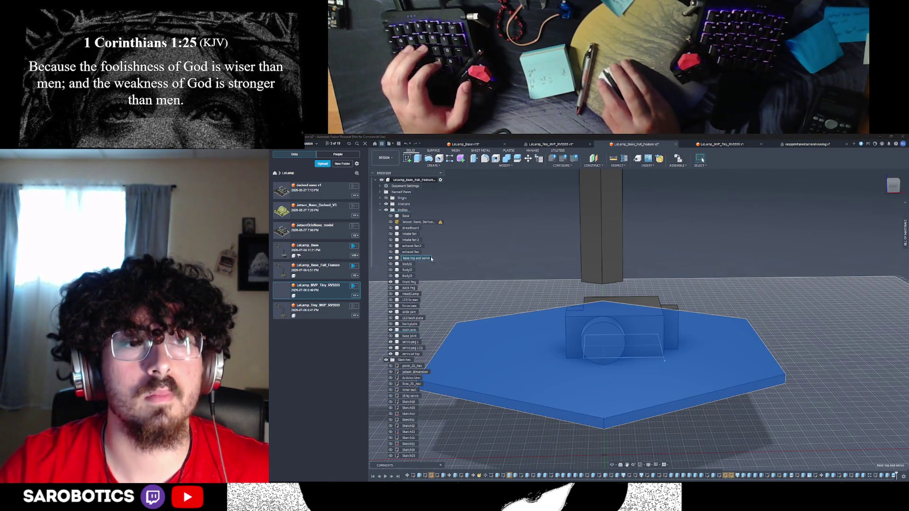
type("base tray")
key("Return")
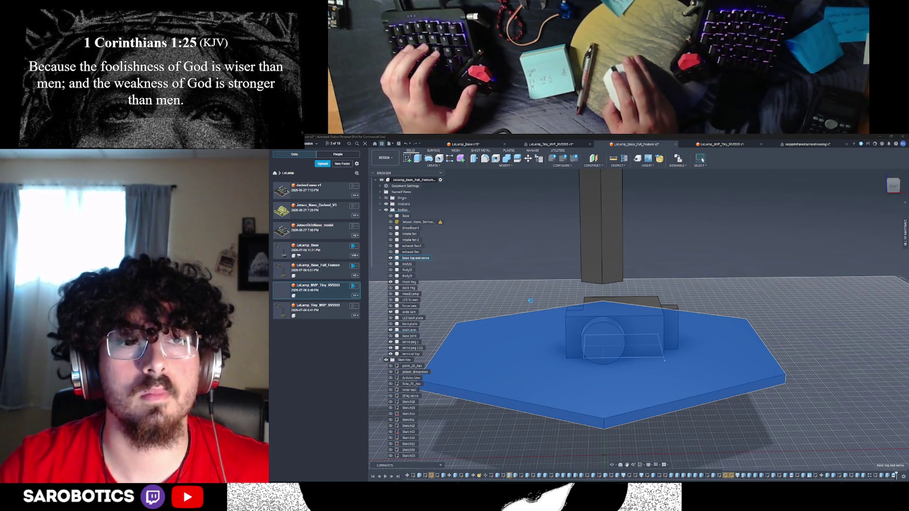
key("Escape")
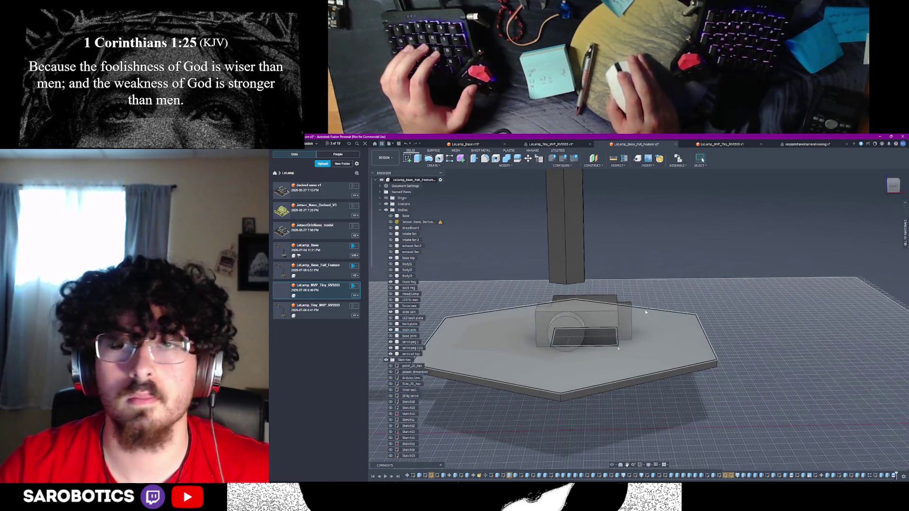
scroll(566, 327, "up", 2)
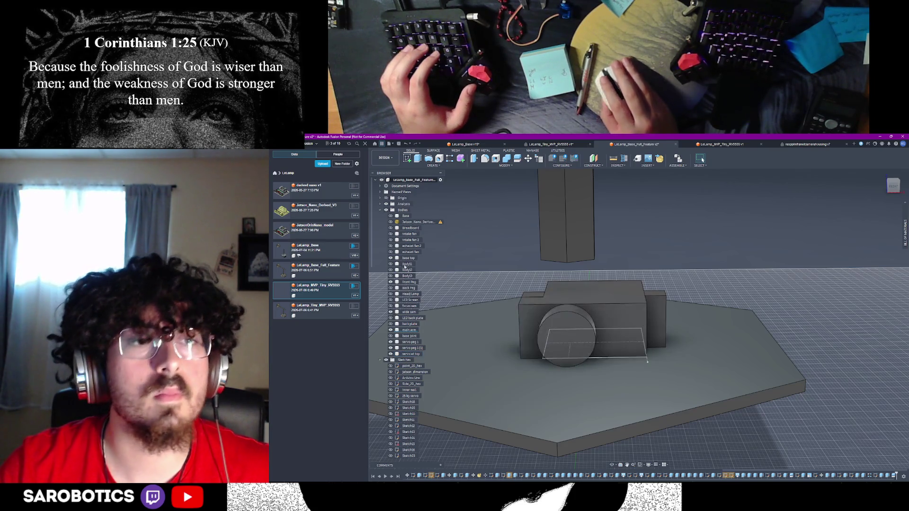
Select the cylinder and adjacent box faces, then split the servo body into separate bodies
left_click(570, 341)
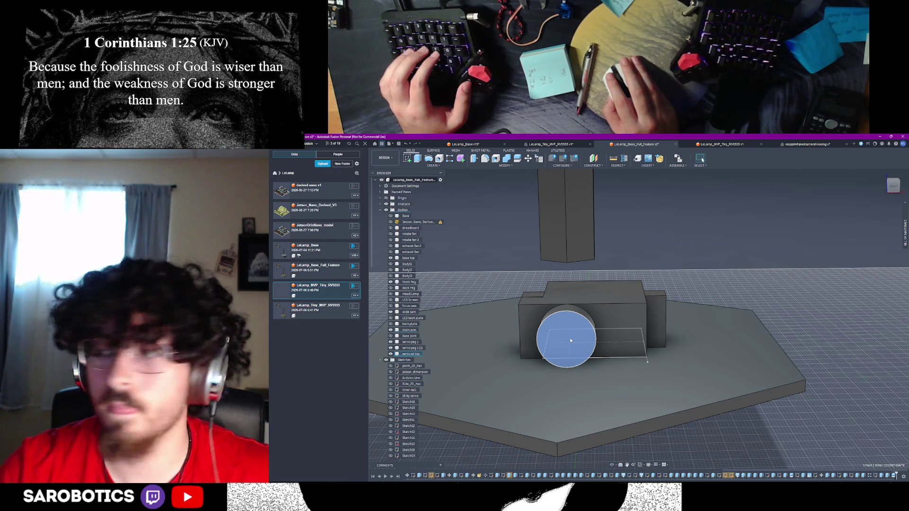
left_click(616, 312)
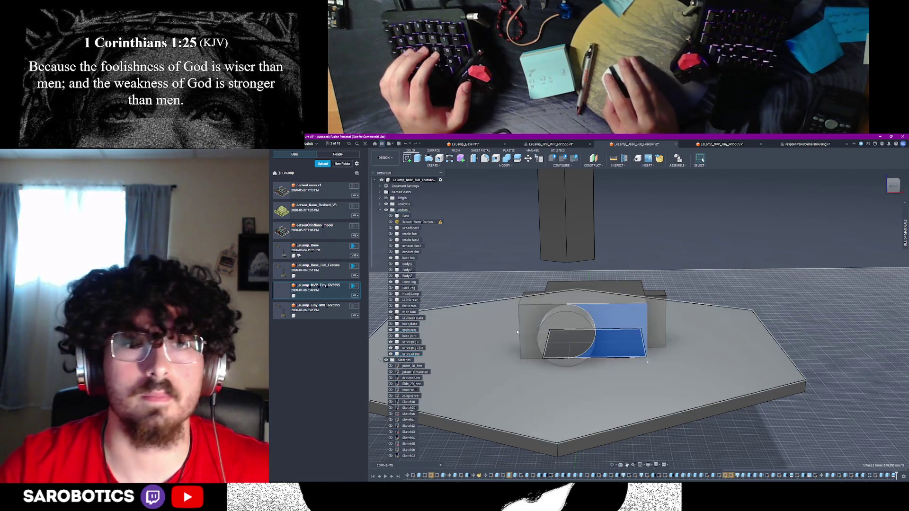
scroll(552, 335, "up", 2)
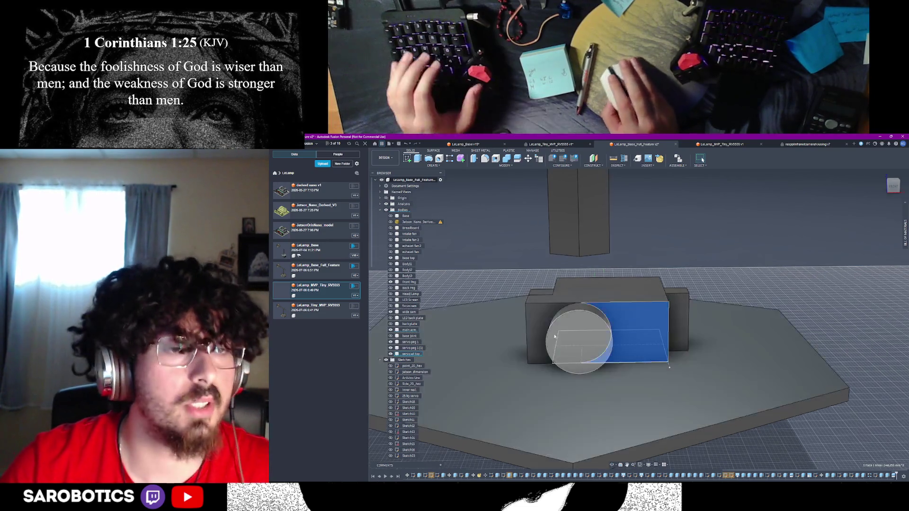
scroll(552, 335, "down", 3)
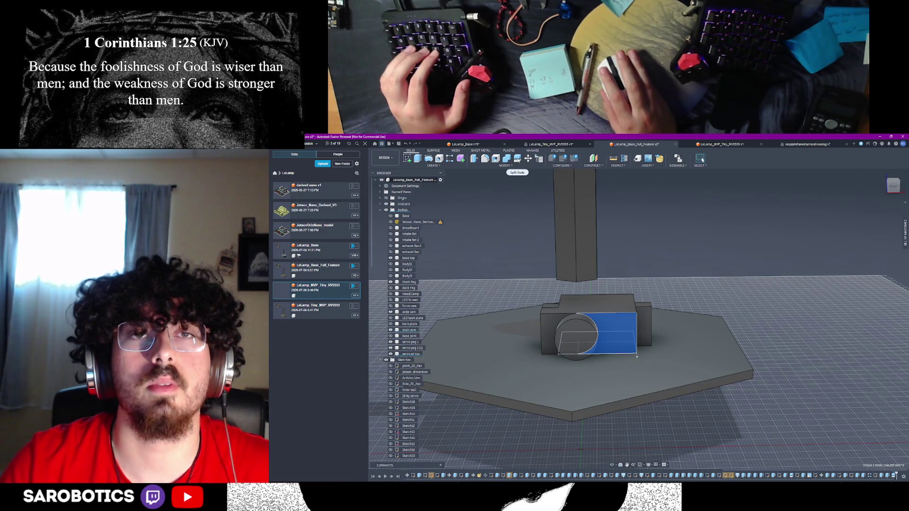
key("s")
left_click(617, 333)
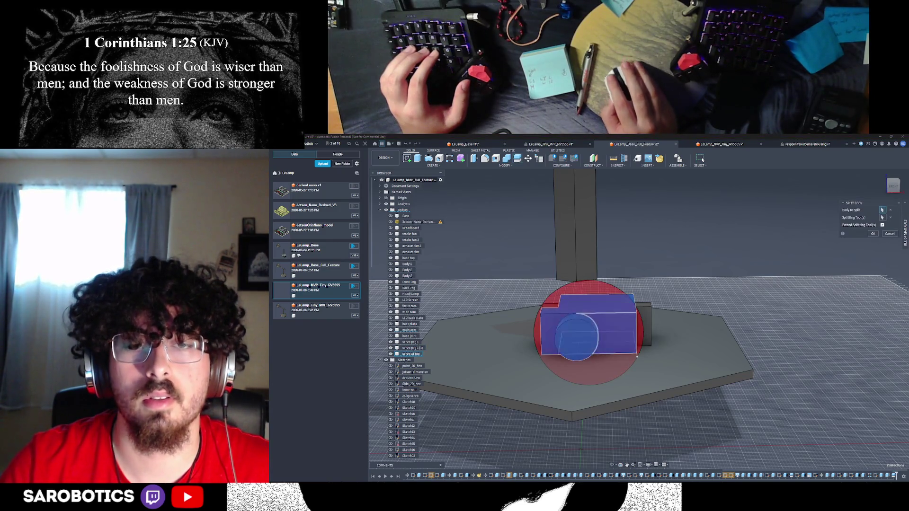
middle_click_drag(612, 466, 615, 394, "shift")
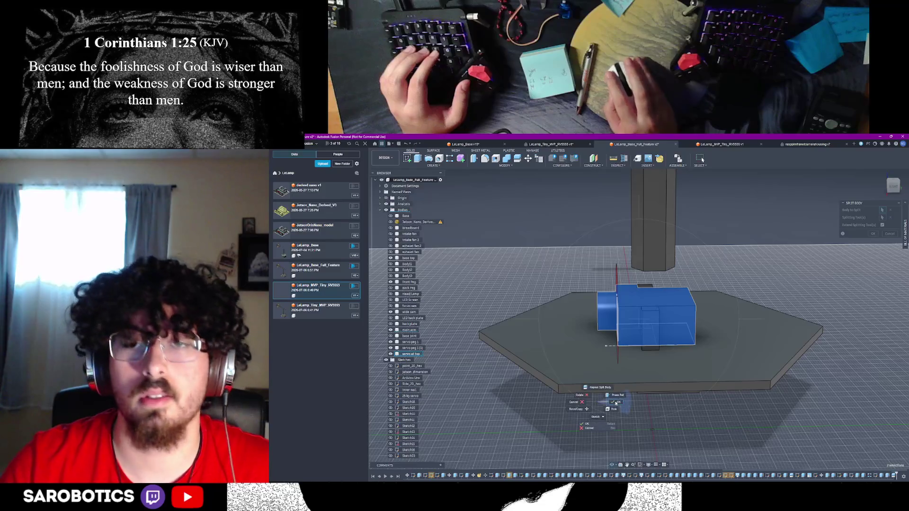
left_click(873, 234)
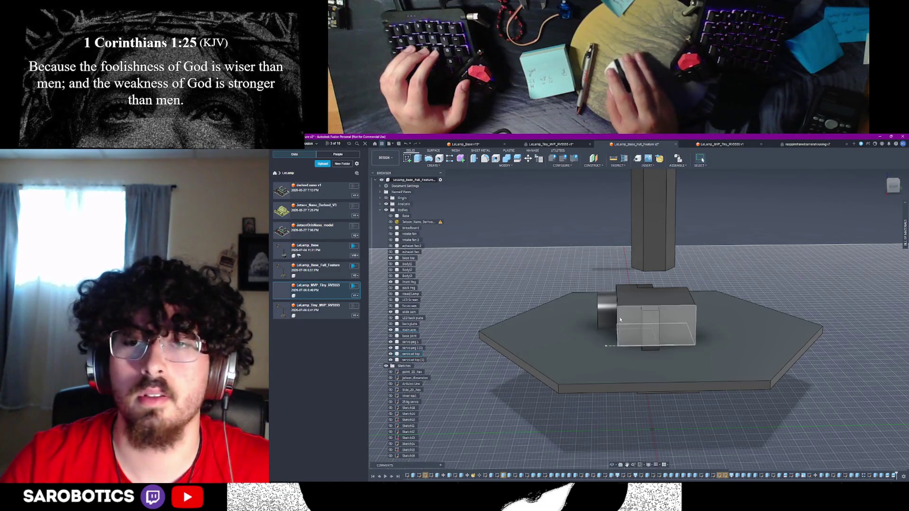
left_click(611, 306)
right_click(415, 361)
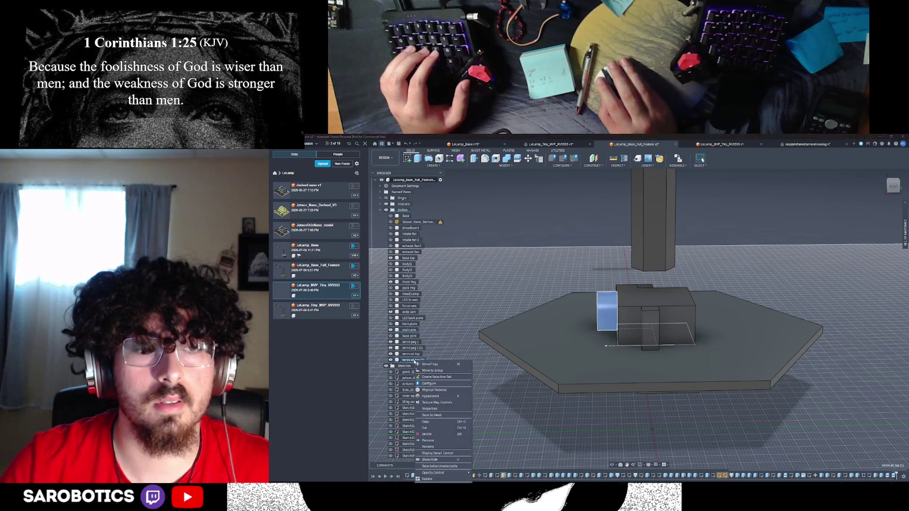
Rename the 'servo at top (1)' body to 'arm junction w servo' and orbit to review the base
left_click(432, 446)
type("arm ex")
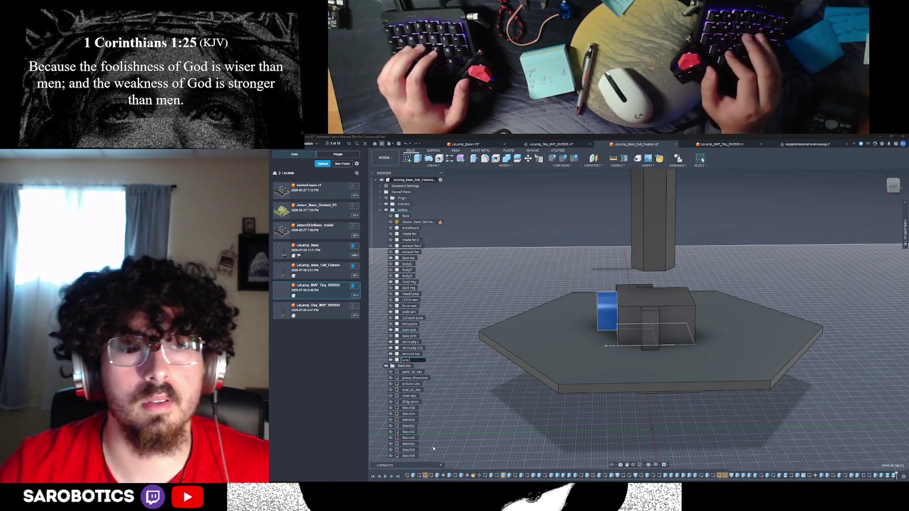
key("BackSpace")
key("BackSpace")
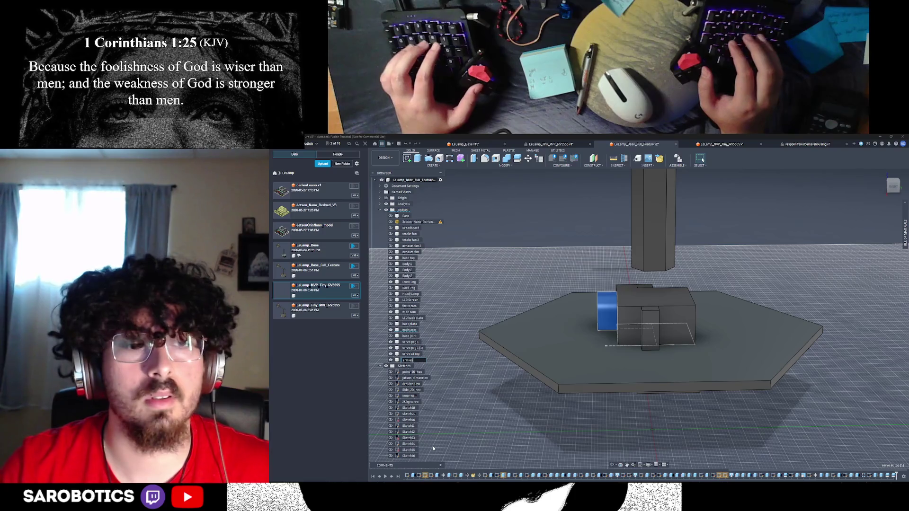
type("junction w")
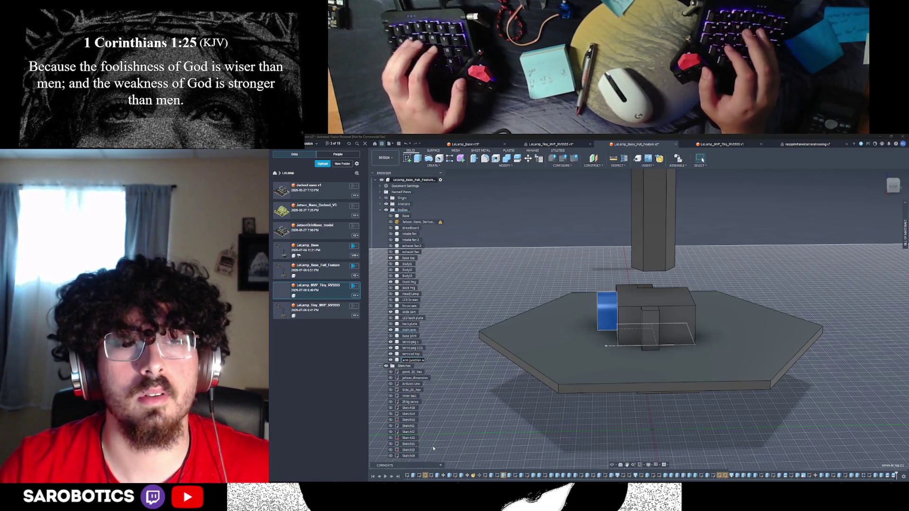
type(" servo")
key("Return")
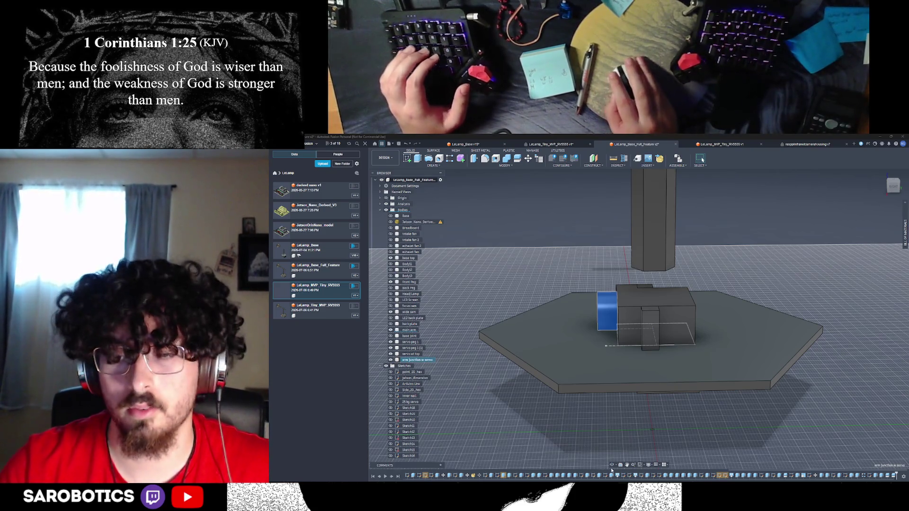
middle_click_drag(433, 446, 455, 426, "shift")
middle_click_drag(805, 331, 819, 374, "shift")
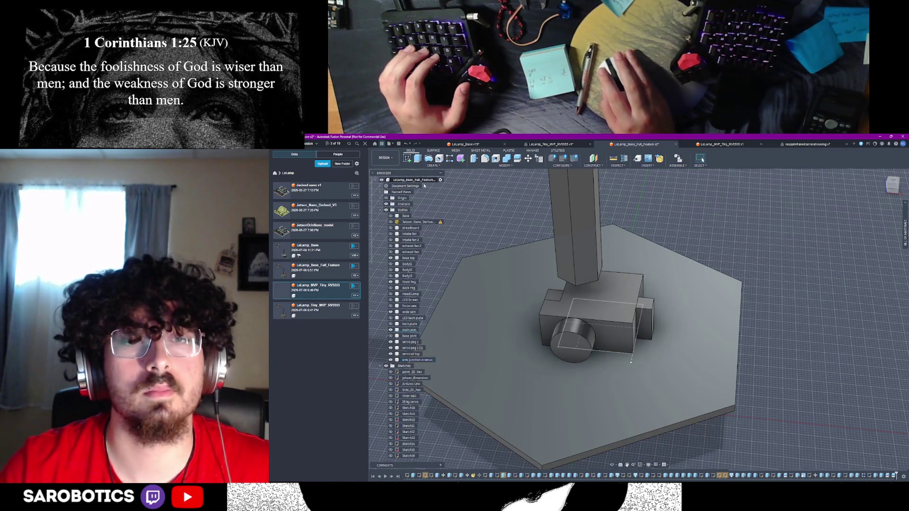
scroll(386, 320, "down", 5)
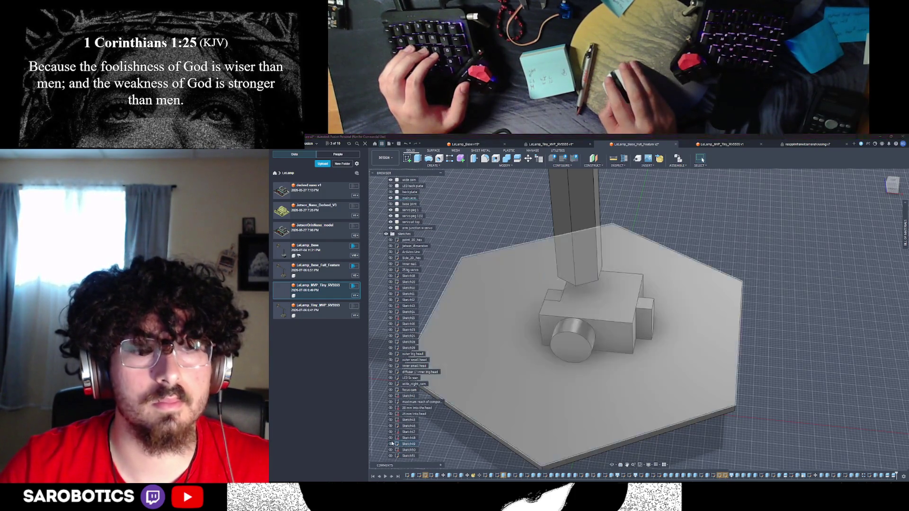
scroll(536, 278, "down", 2)
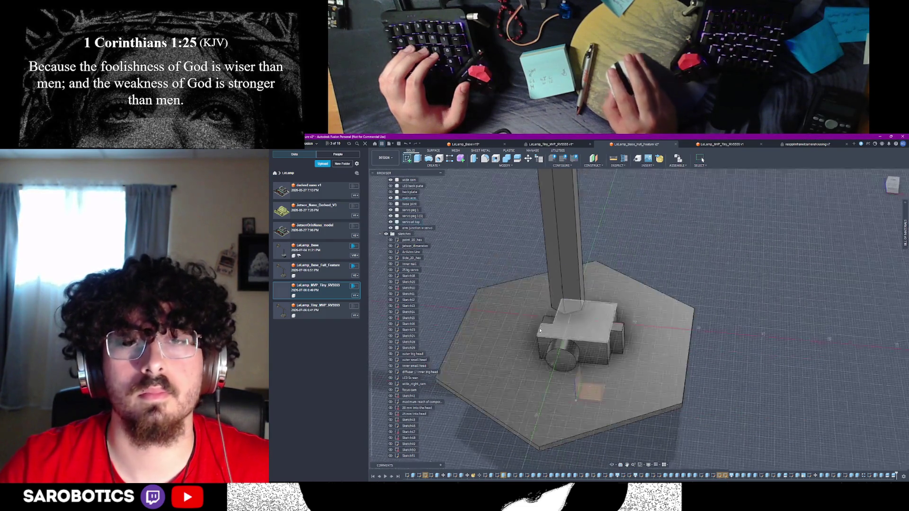
scroll(563, 347, "up", 3)
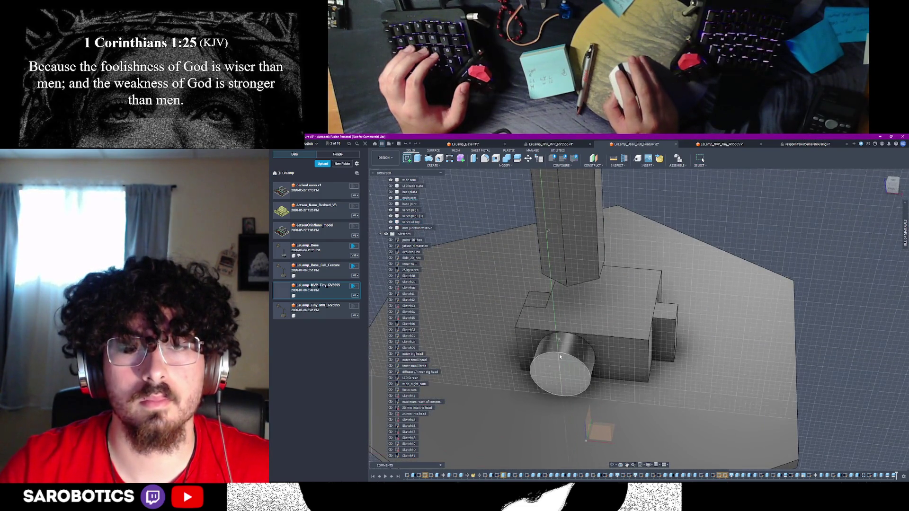
Start and abandon a base sketch and an extrusion, then bring up Chrome's servo image results
left_click(877, 345)
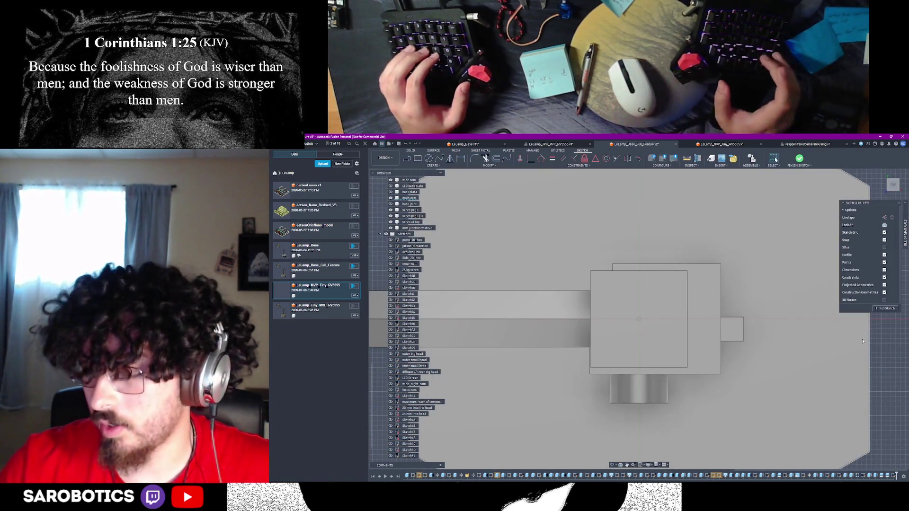
key("ctrl+z")
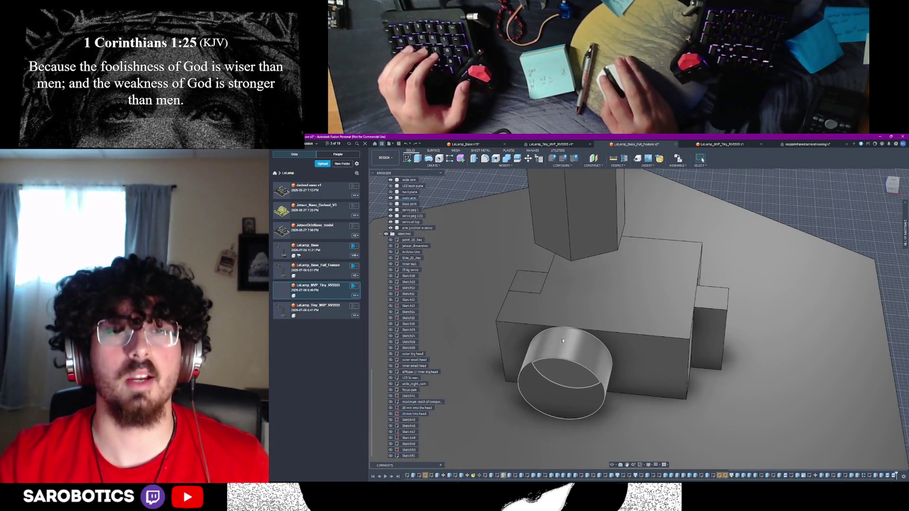
key("e")
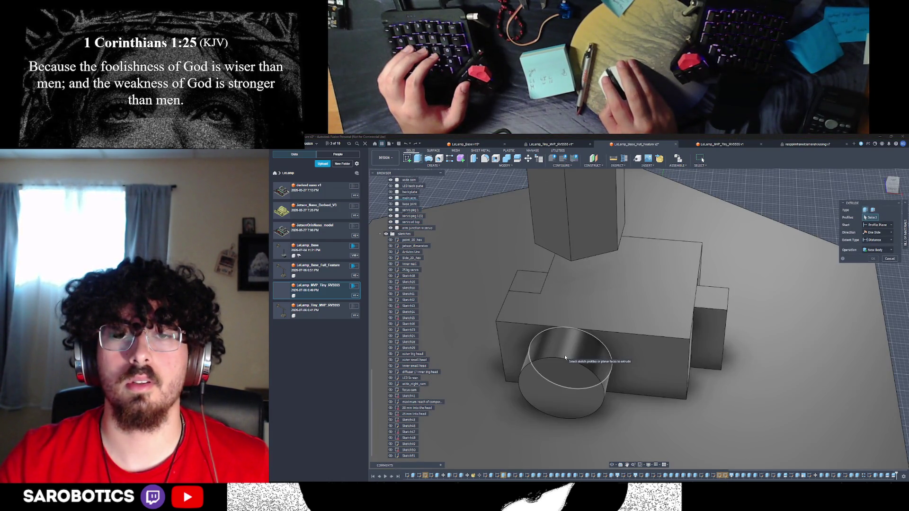
left_click(905, 228)
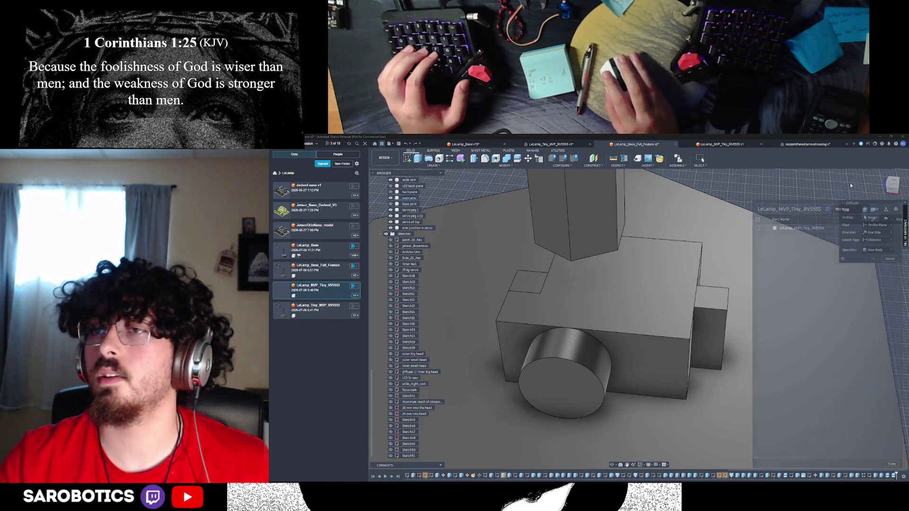
left_click(890, 259)
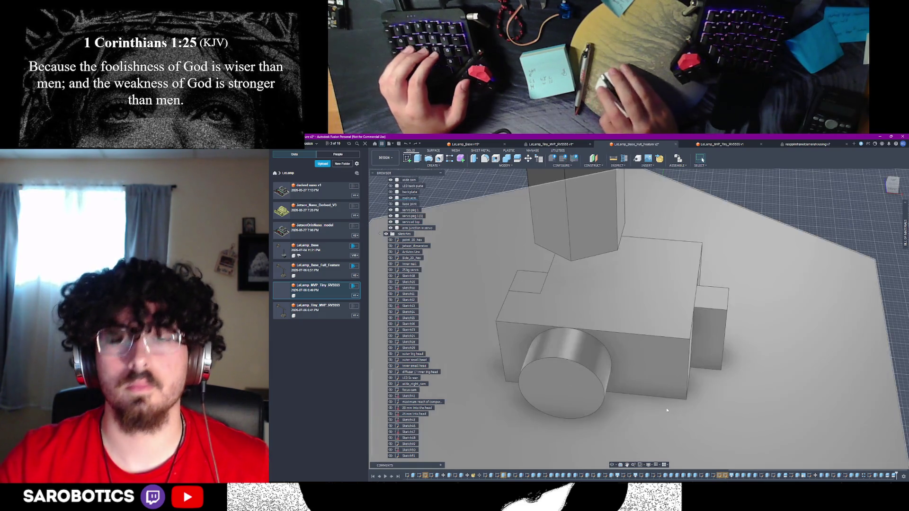
key("alt+Tab")
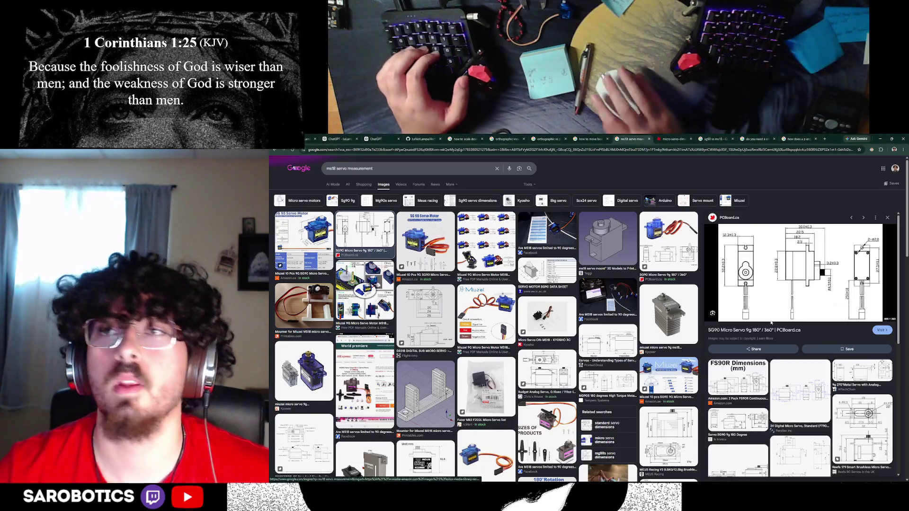
Type 'fusion how to' in a new Chrome tab, then return to Fusion with the model fitted in view
left_click(825, 139)
type("fusion how to")
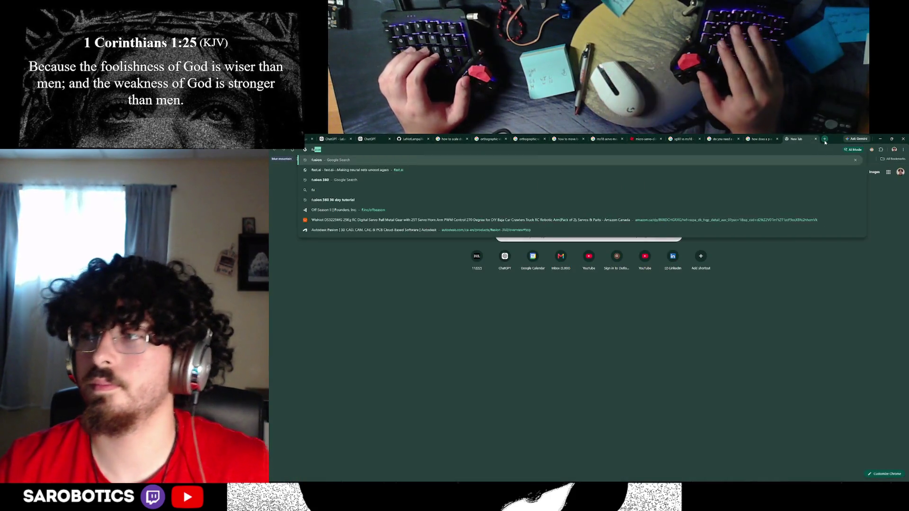
key("BackSpace")
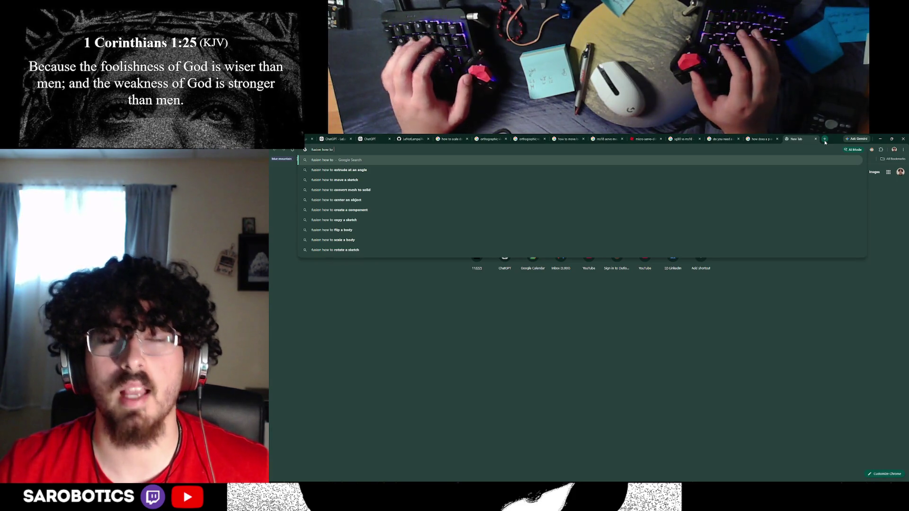
key("alt+Tab")
left_click(633, 465)
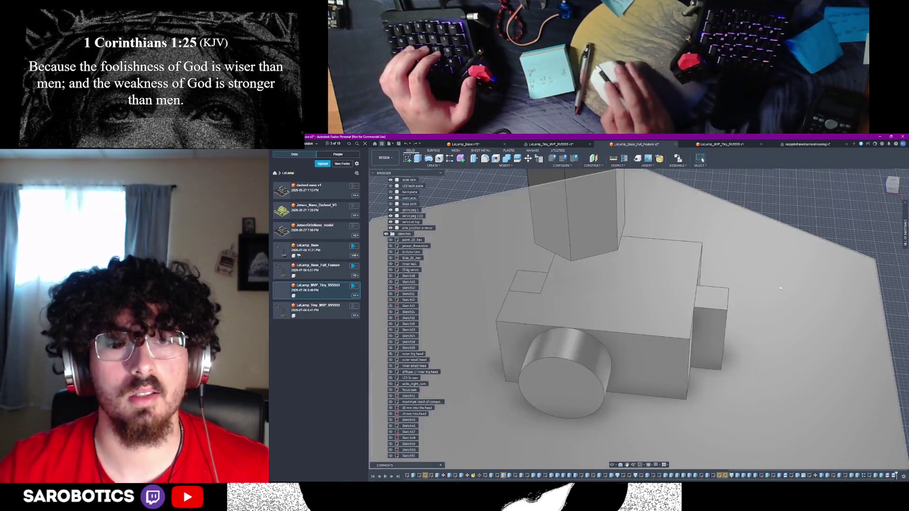
left_click(614, 466)
left_click_drag(615, 455, 630, 351)
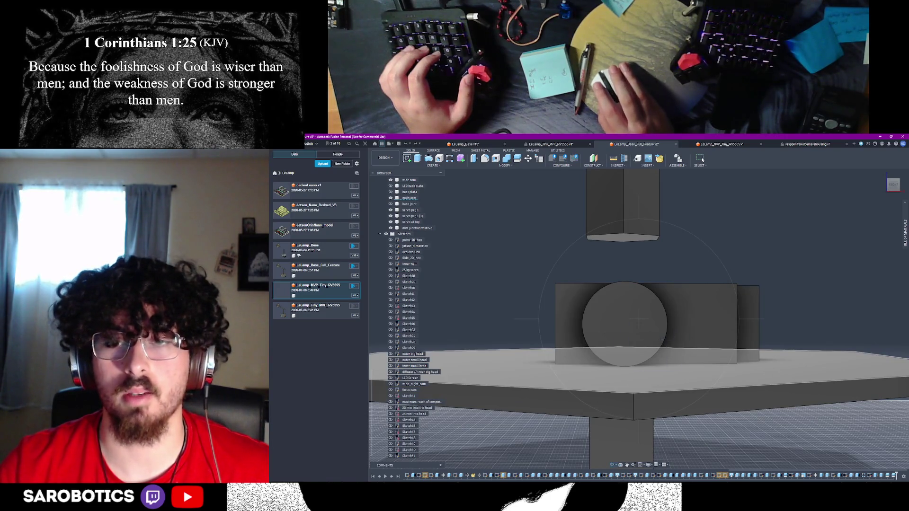
key("Escape")
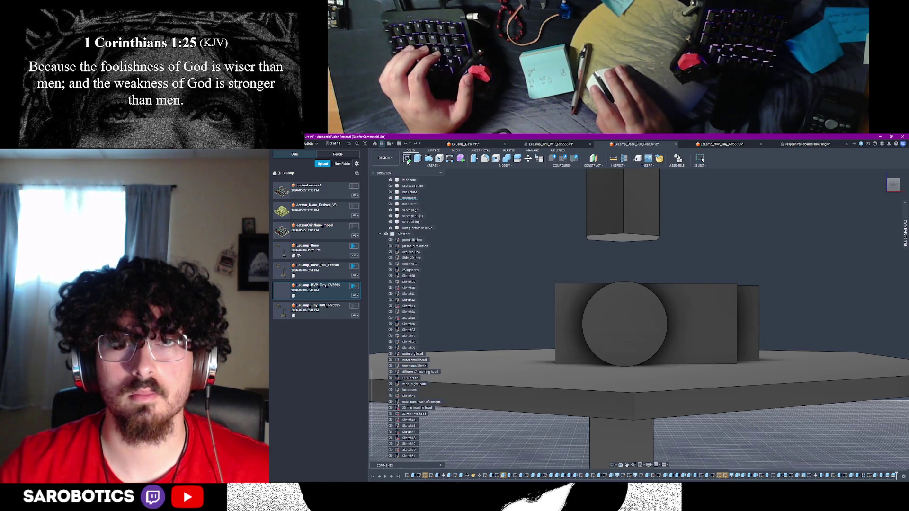
key("i")
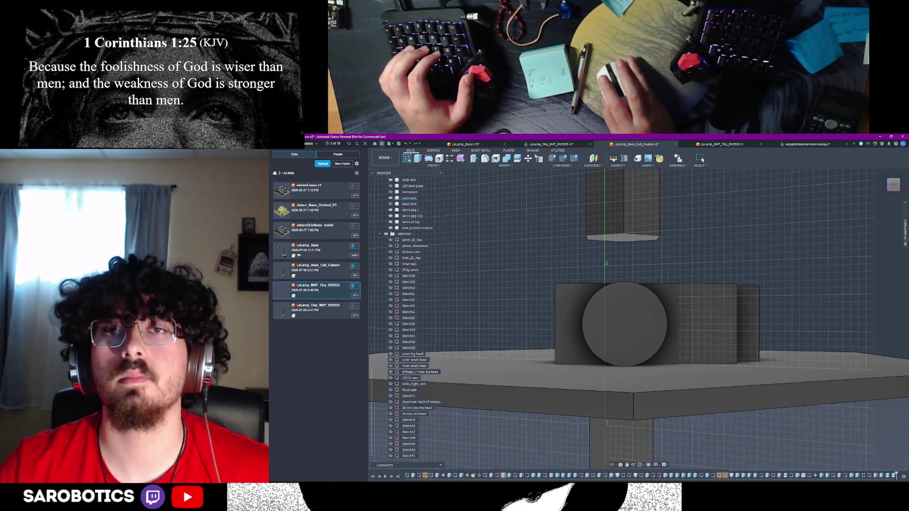
left_click(625, 326)
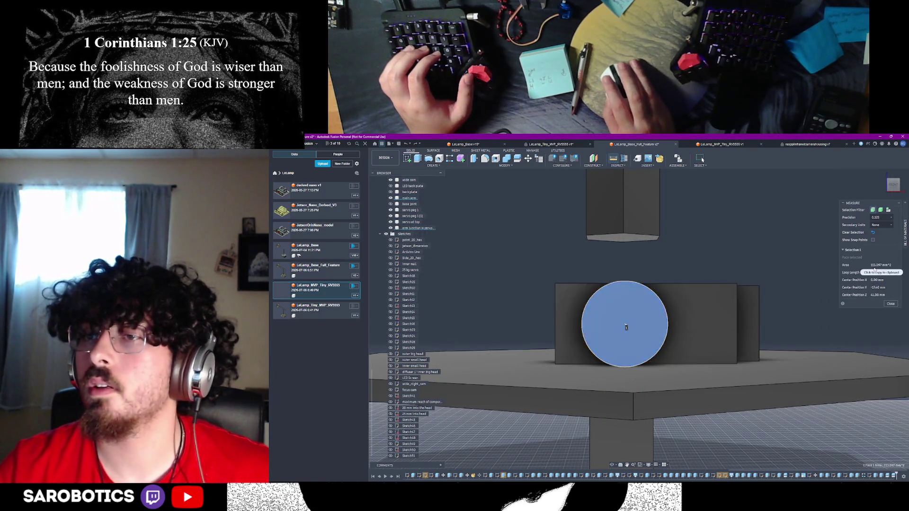
left_click(891, 304)
key("i")
left_click(583, 326)
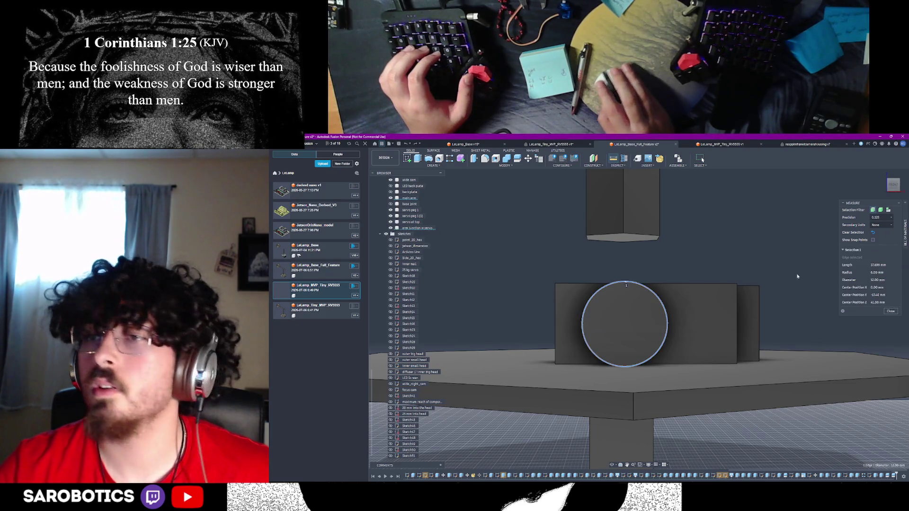
left_click(891, 311)
mouse_move(857, 326)
middle_mouse_down("shift")
mouse_move(848, 293)
mouse_move(733, 315)
middle_mouse_up("shift")
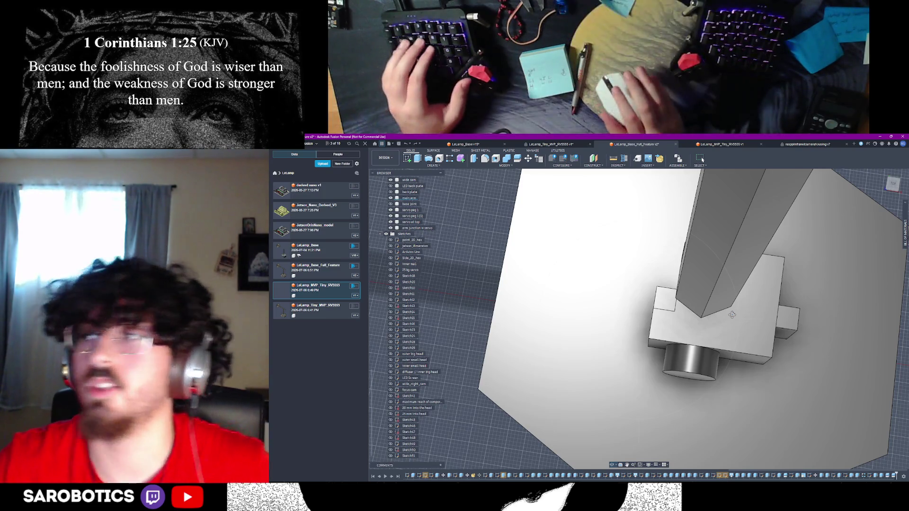
Orbit back to the base and start a sketch on the servo box's top face
middle_click_drag(732, 315, 720, 319, "shift")
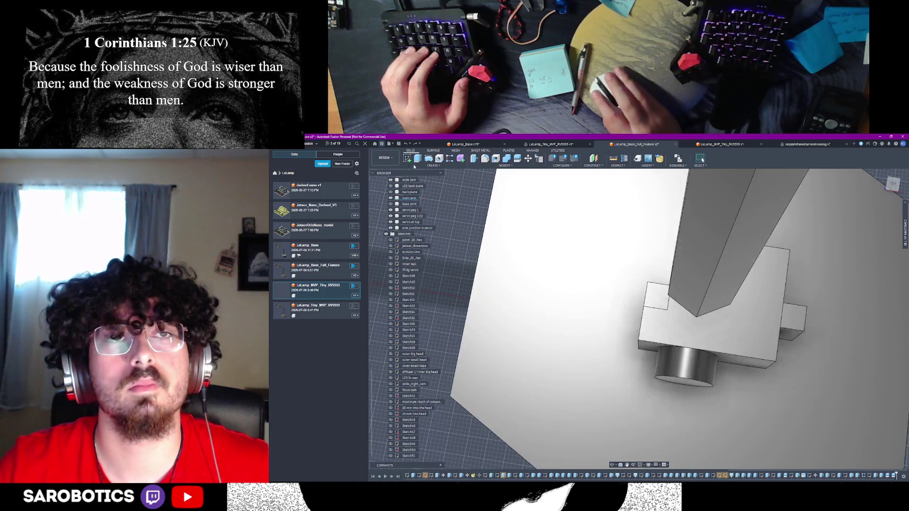
mouse_move(648, 445)
middle_mouse_down("shift")
mouse_move(668, 403)
mouse_move(654, 379)
middle_mouse_up("shift")
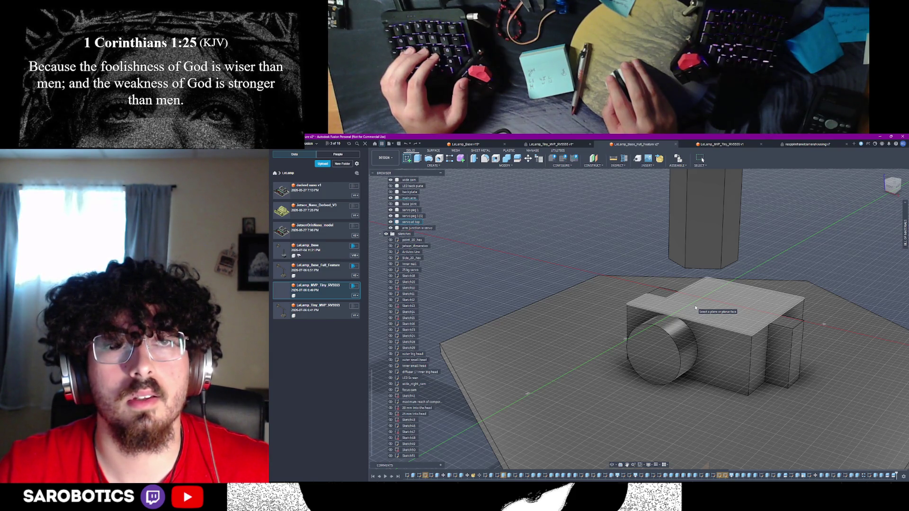
left_click(696, 308)
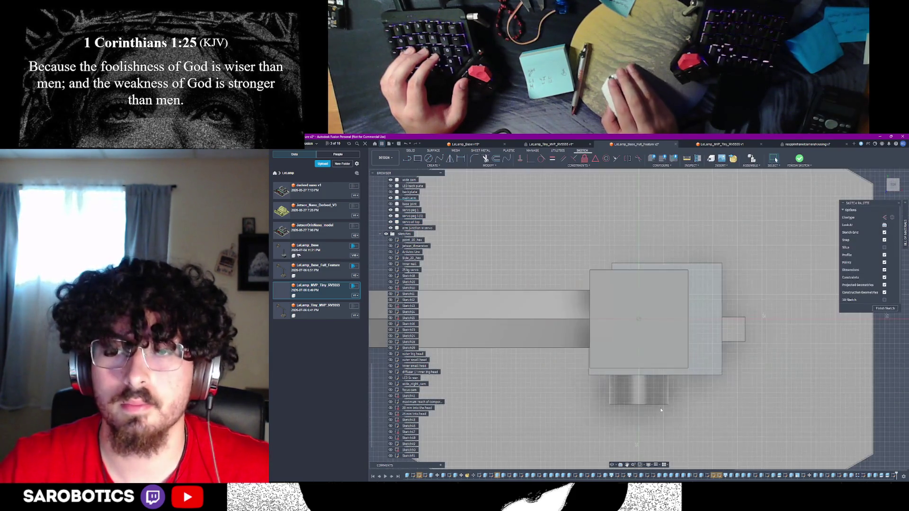
Place the first corner of a rectangle over the cylinder, then switch to Chrome
scroll(638, 401, "up", 2)
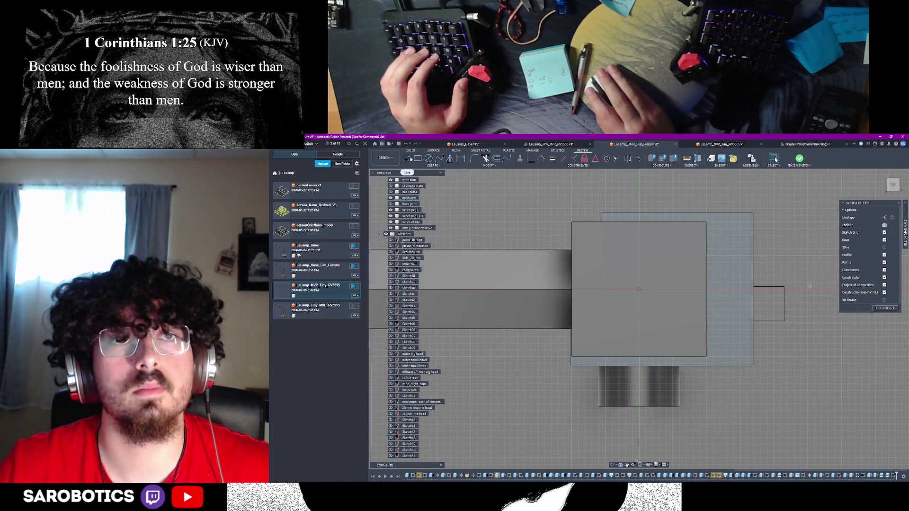
left_click(408, 158)
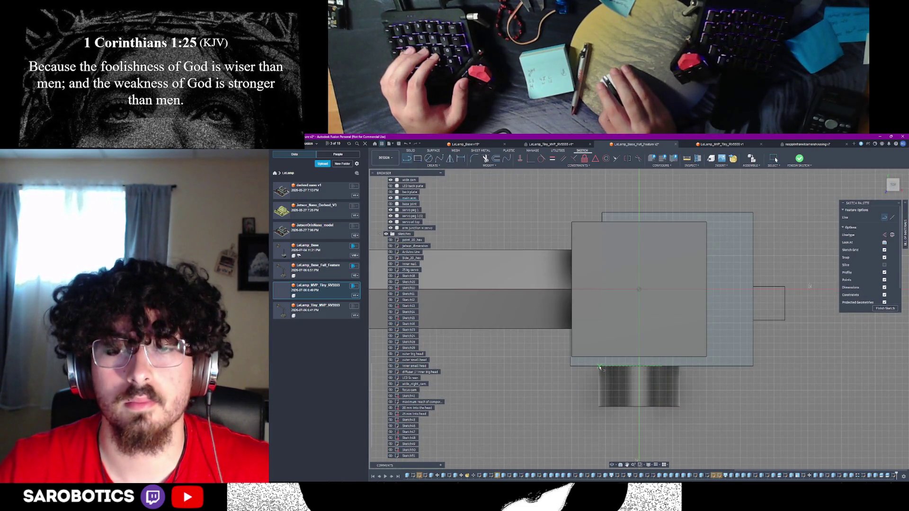
scroll(598, 368, "up", 2)
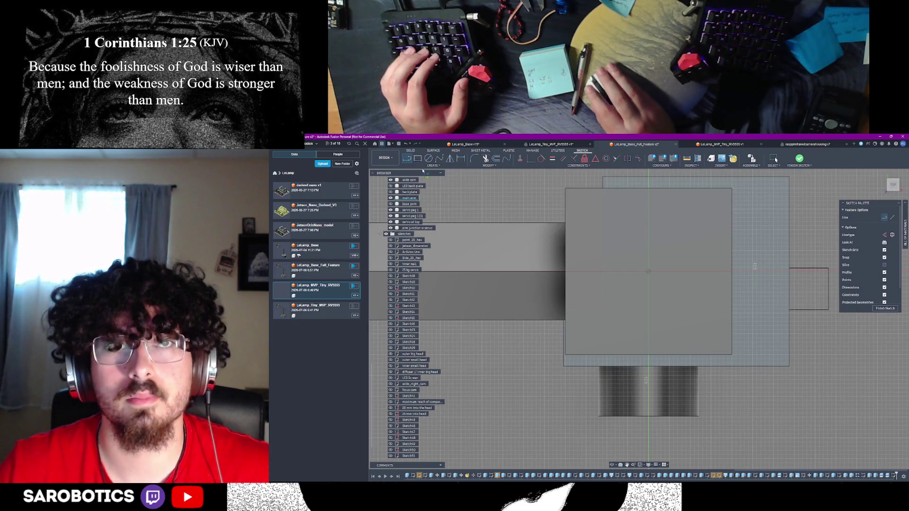
left_click(418, 160)
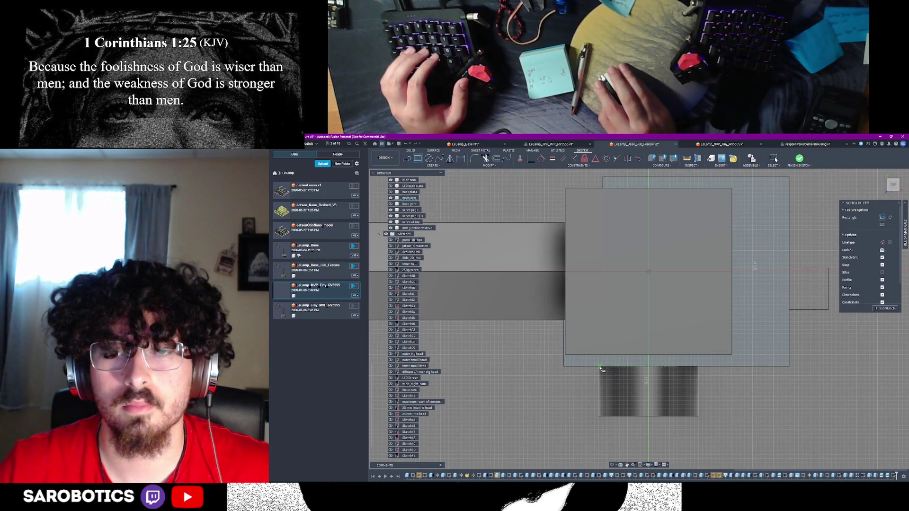
scroll(599, 368, "up", 3)
left_click(599, 368)
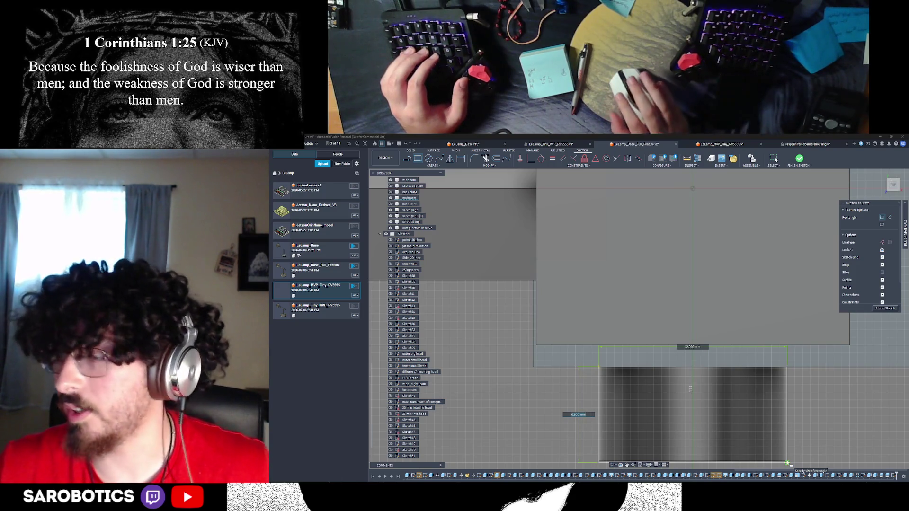
key("alt+Tab")
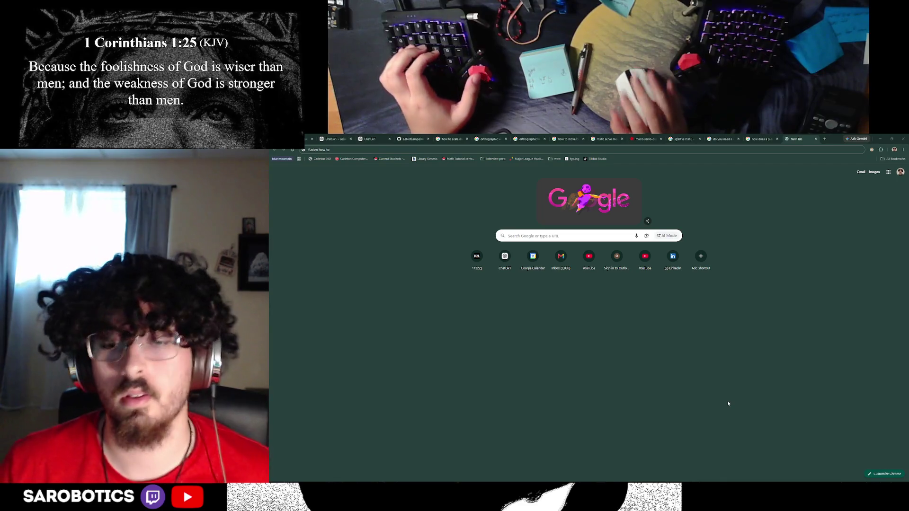
Switch from the blank Chrome tab back to the Fusion rectangle sketch
key("alt+Tab")
key("alt+Tab")
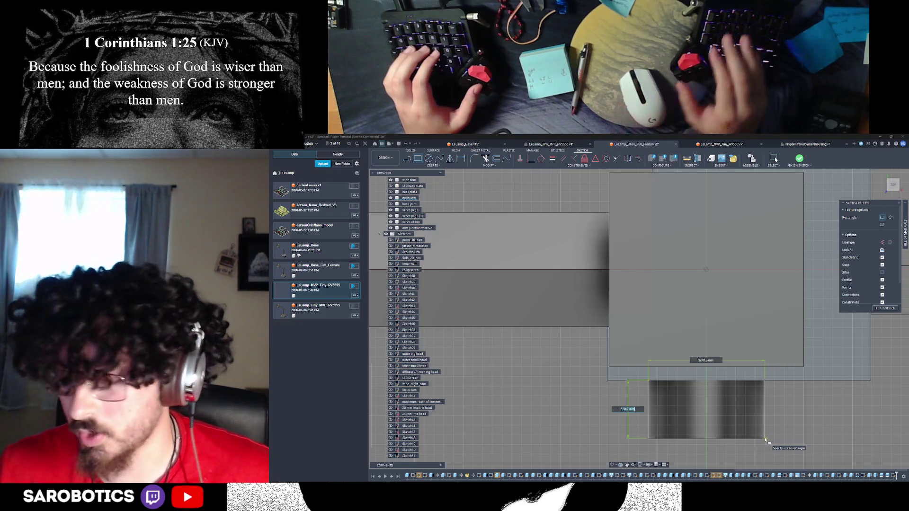
Lock the rectangle's height at 6 mm, place it, and finish the sketch
type("6")
key("Tab")
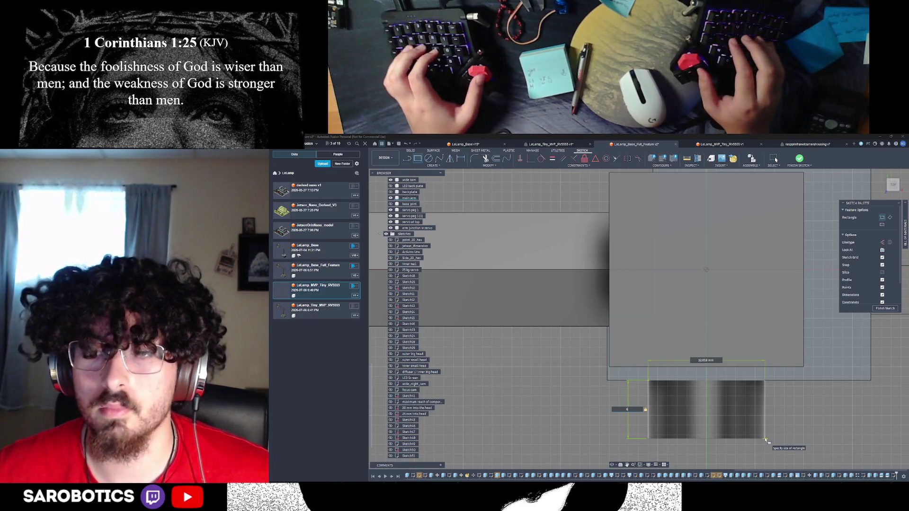
key("Menu")
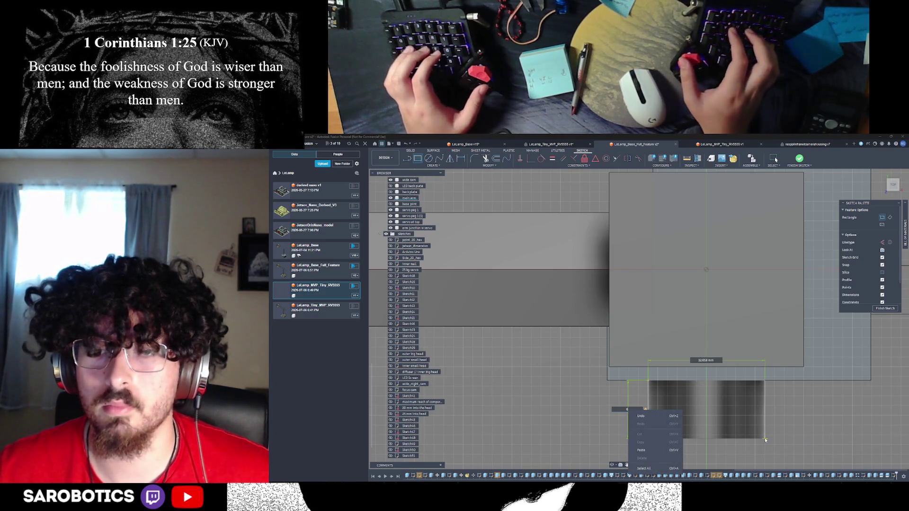
key("Escape")
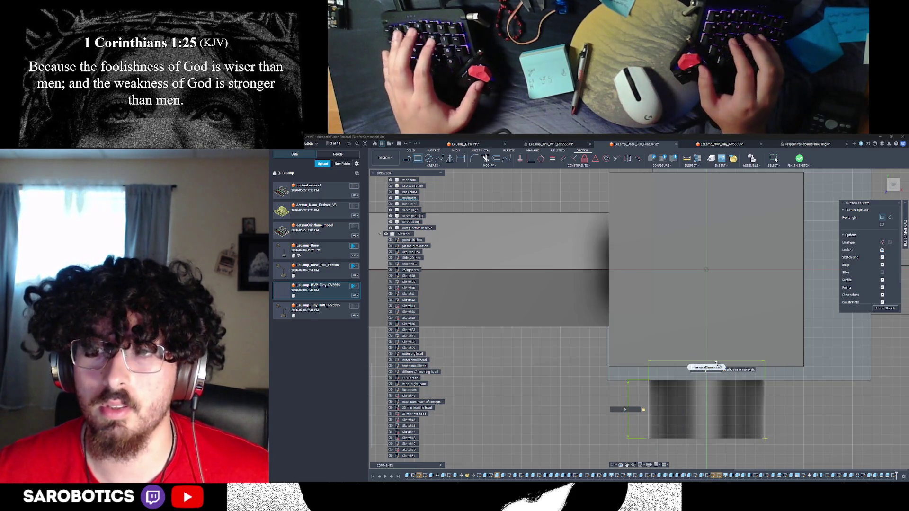
key("Escape")
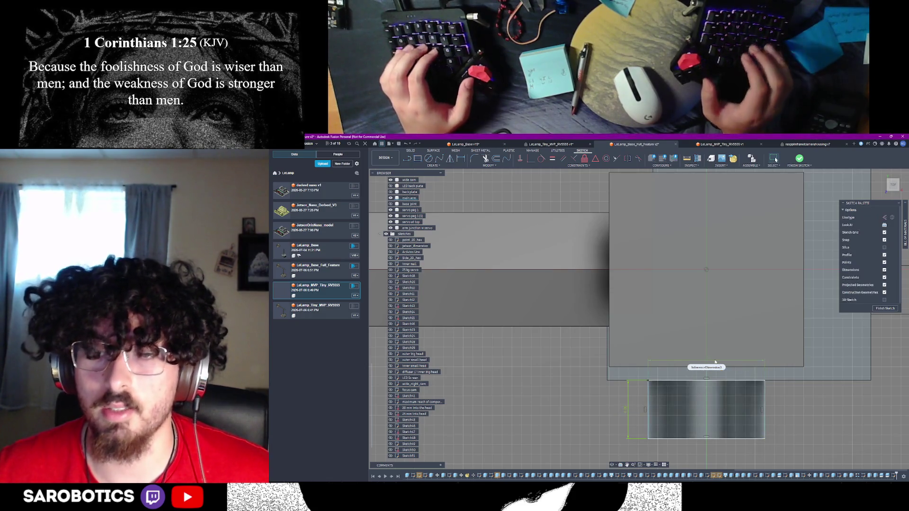
scroll(872, 318, "down", 2)
left_click(884, 309)
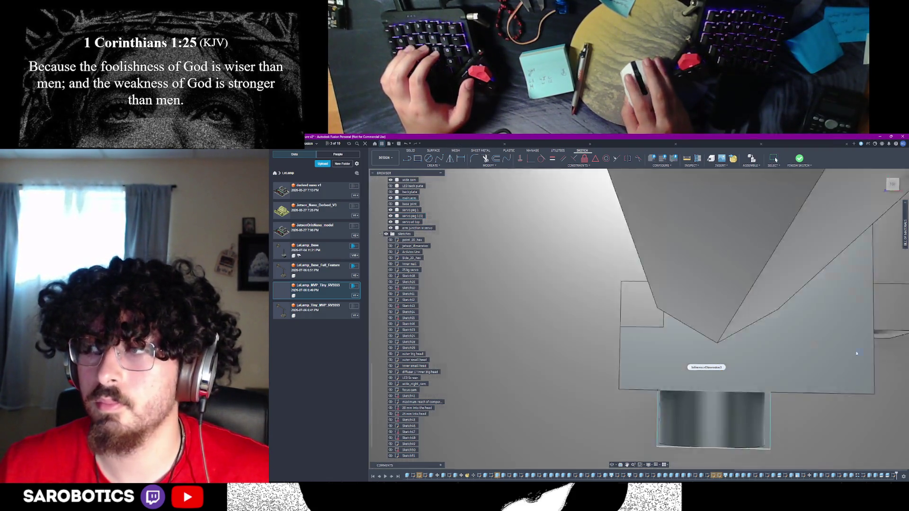
Extrude the rectangle profile 30 mm upward into a tall box
left_click(664, 321)
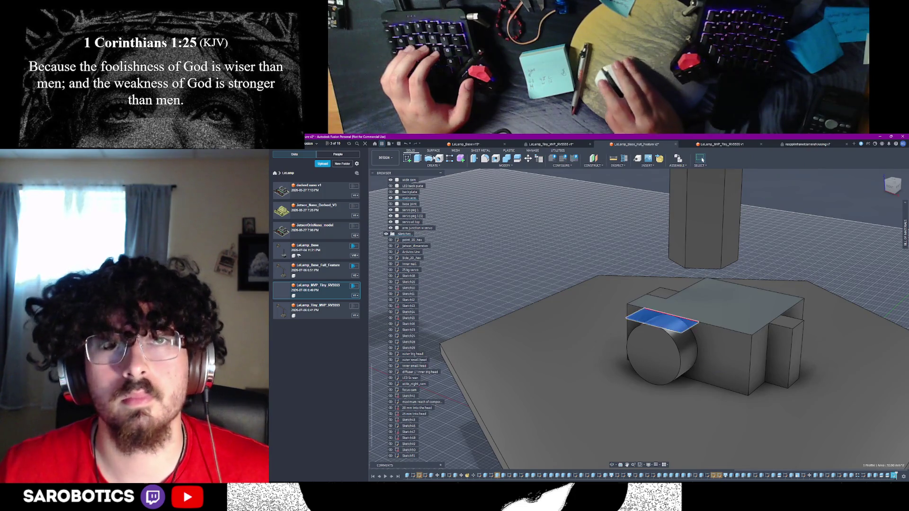
key("e")
left_click_drag(663, 318, 663, 237)
mouse_move(657, 402)
middle_mouse_down("shift")
mouse_move(675, 327)
mouse_move(694, 313)
middle_mouse_up("shift")
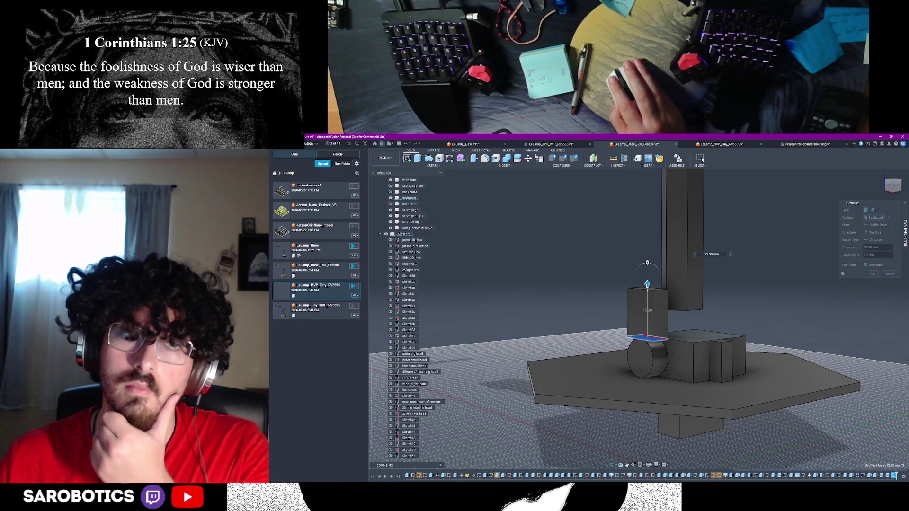
middle_click_drag(694, 313, 700, 306, "shift")
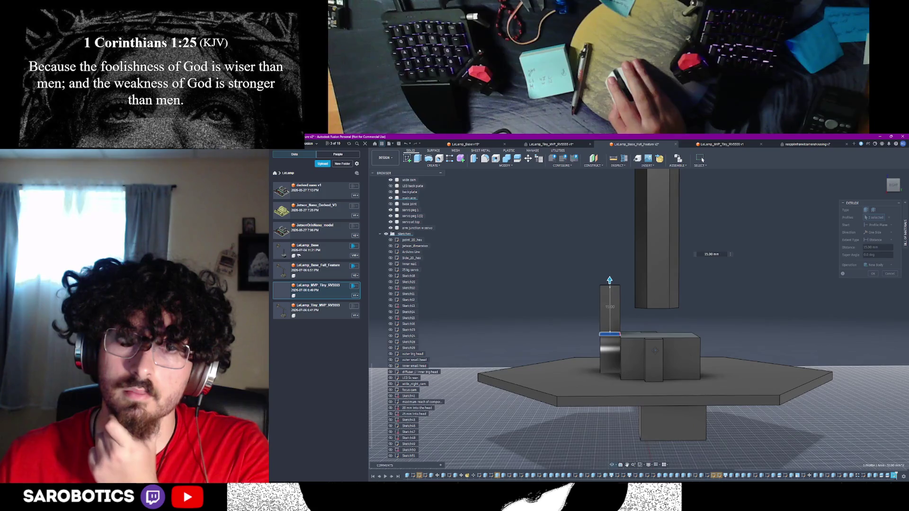
key("F6")
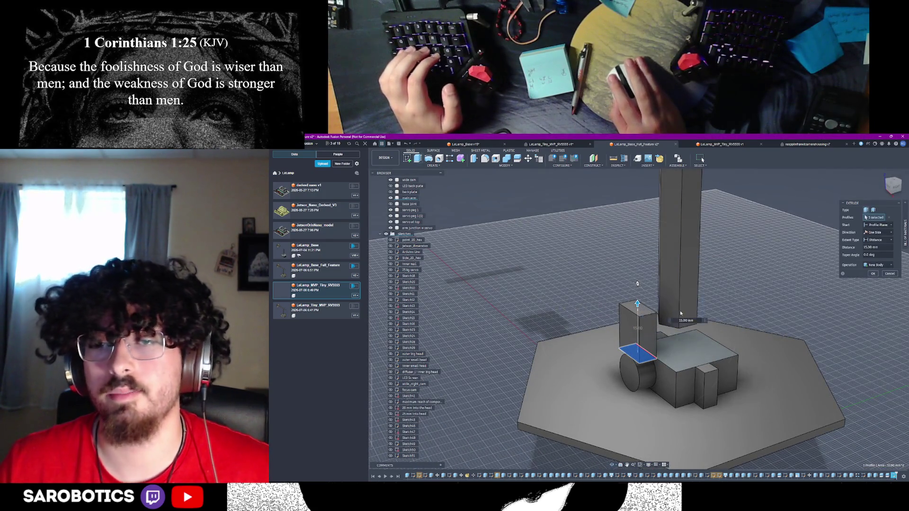
left_click_drag(638, 303, 635, 277)
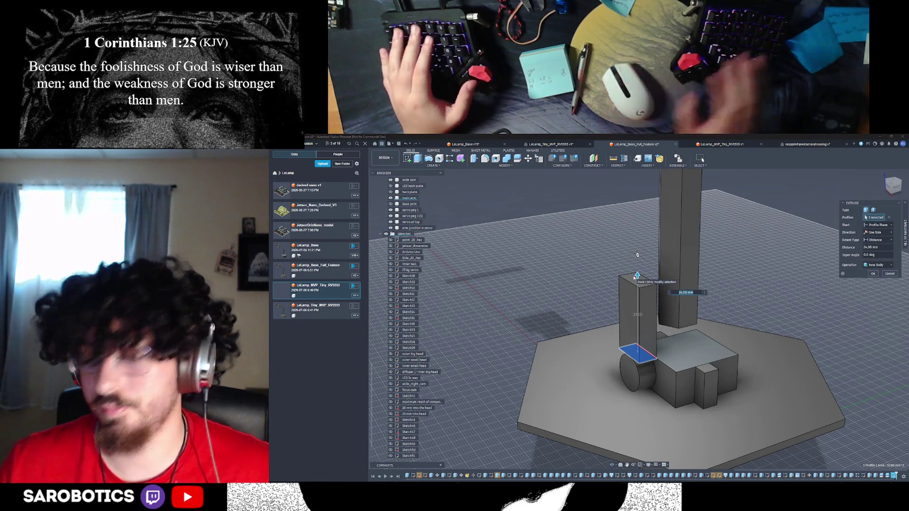
type("30")
key("Return")
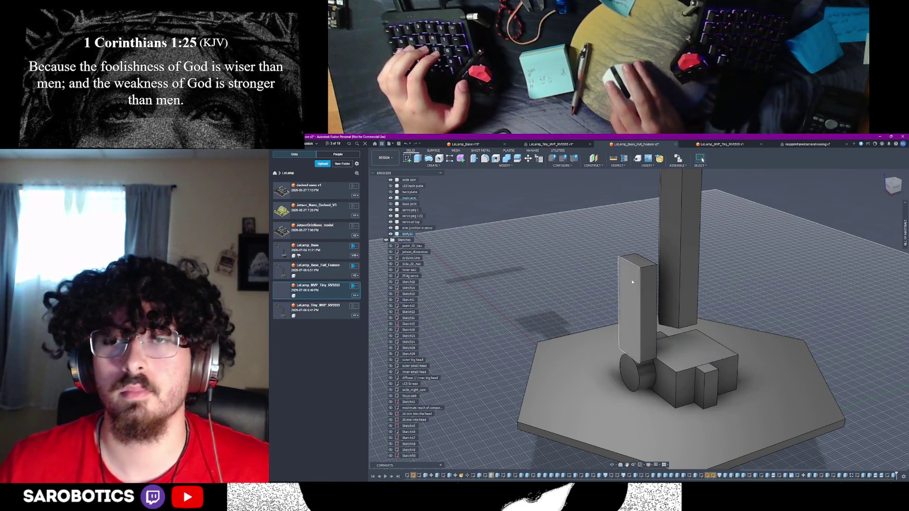
Try a point-to-point move and cancel it, then start a sketch on the cylinder's end face
key("m")
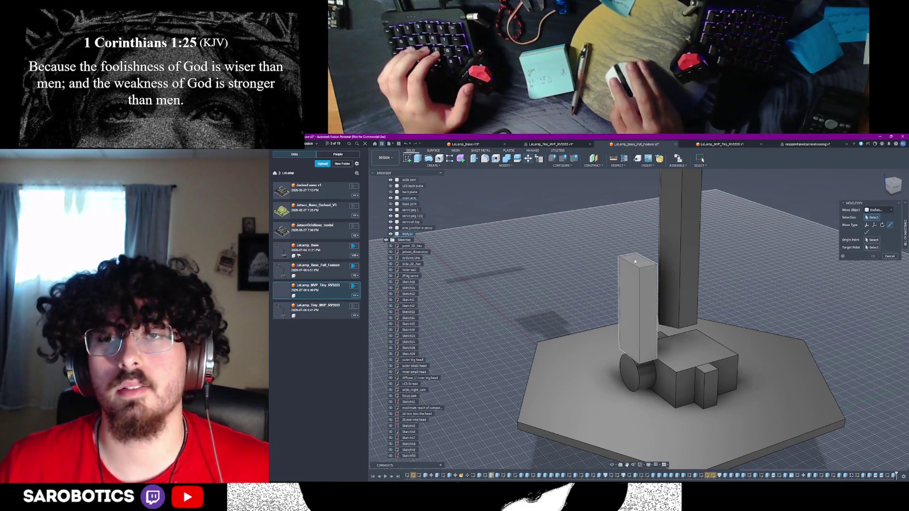
left_click(890, 226)
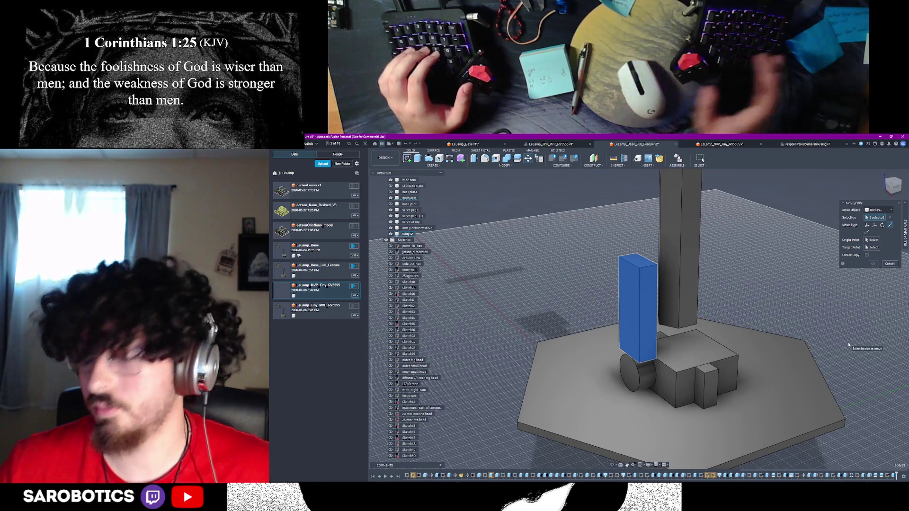
key("Escape")
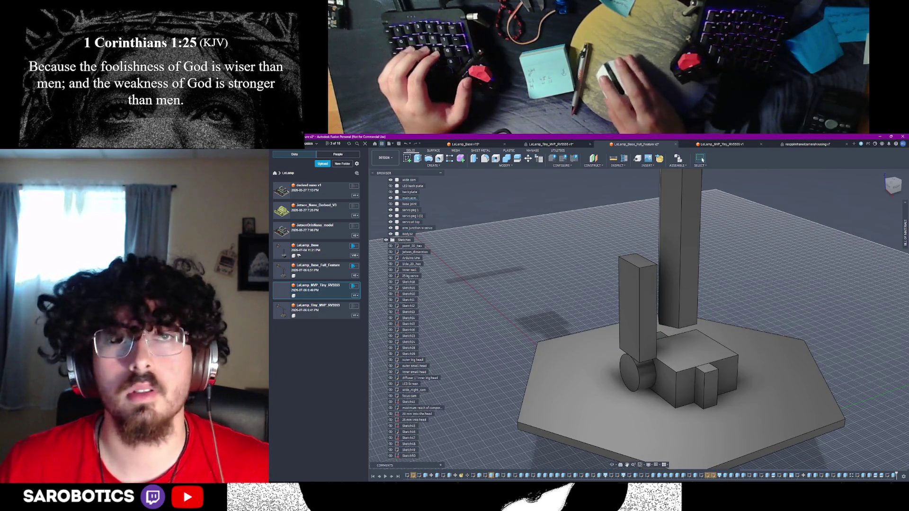
key("s")
left_click(650, 289)
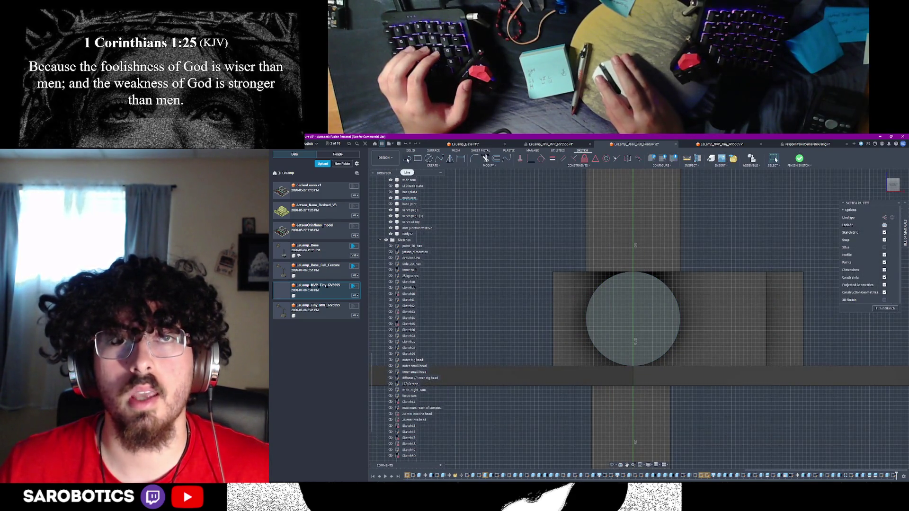
Draw a horizontal centre line across the cylinder's circle and finish the sketch
scroll(591, 311, "up", 3)
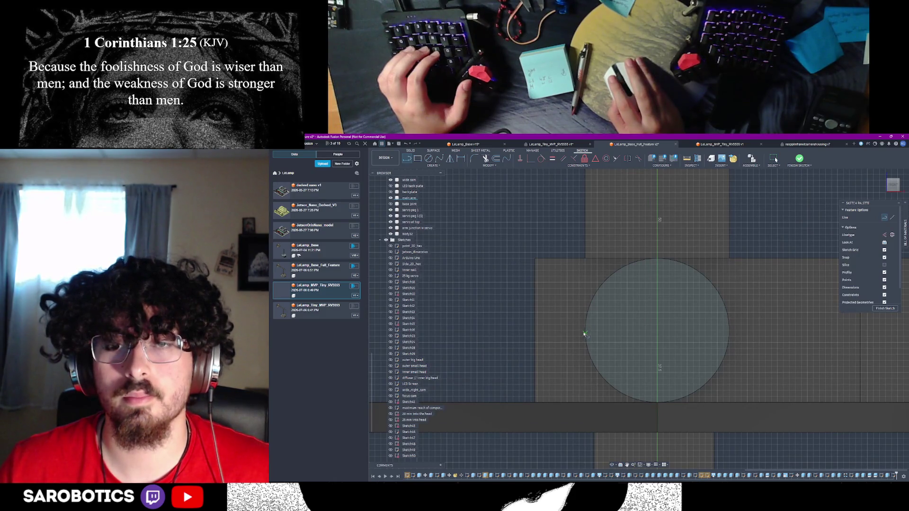
left_click(586, 331)
left_click(730, 331)
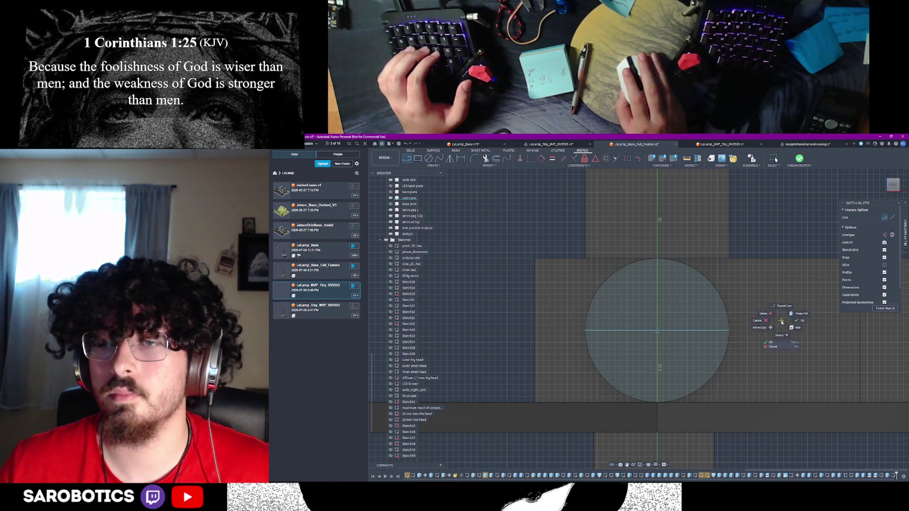
left_click(802, 320)
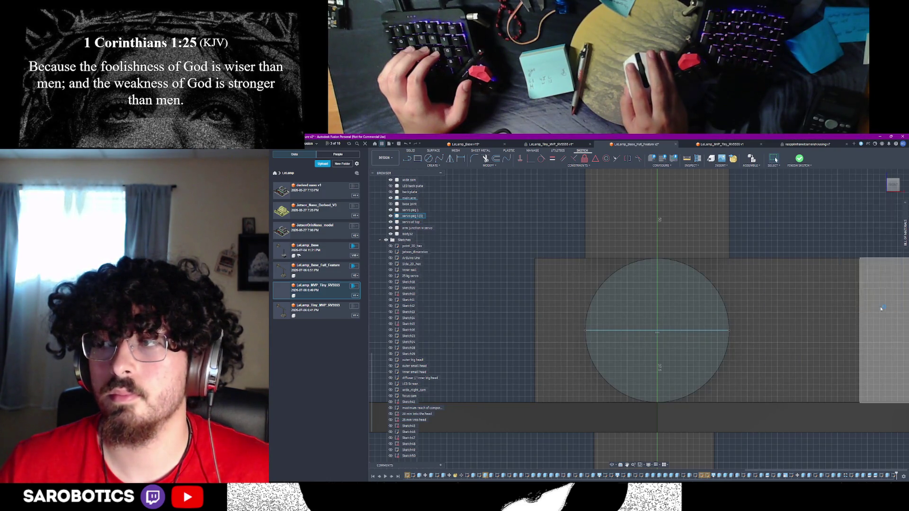
scroll(641, 366, "up", 5)
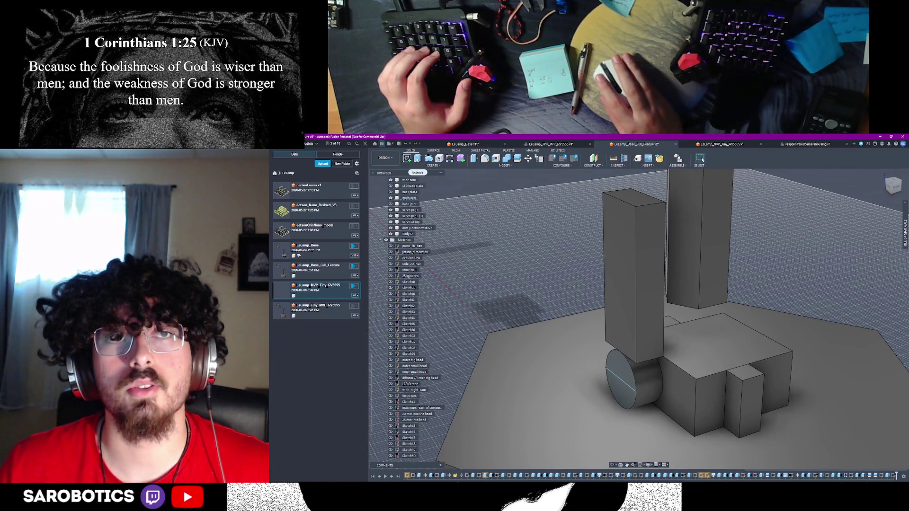
Move the tall box point to point, from its origin point onto the cylinder's centre line
key("m")
left_click(621, 262)
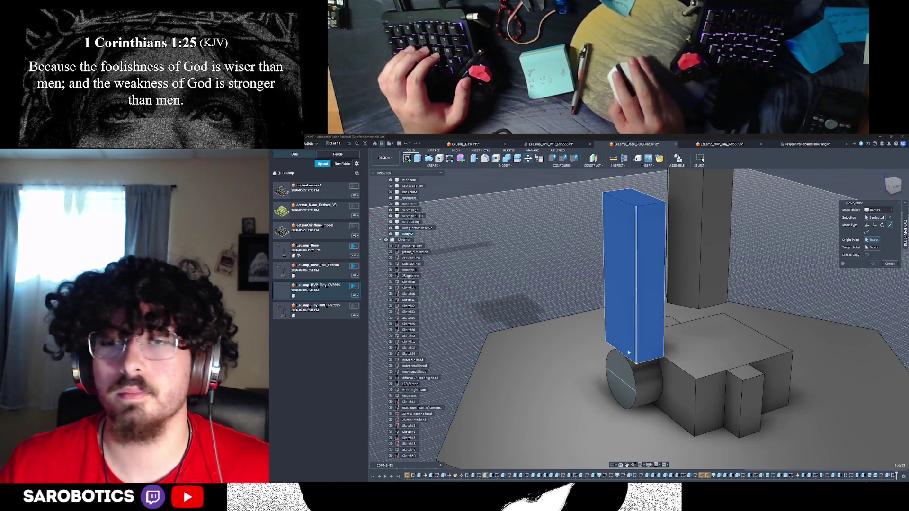
scroll(632, 361, "up", 5)
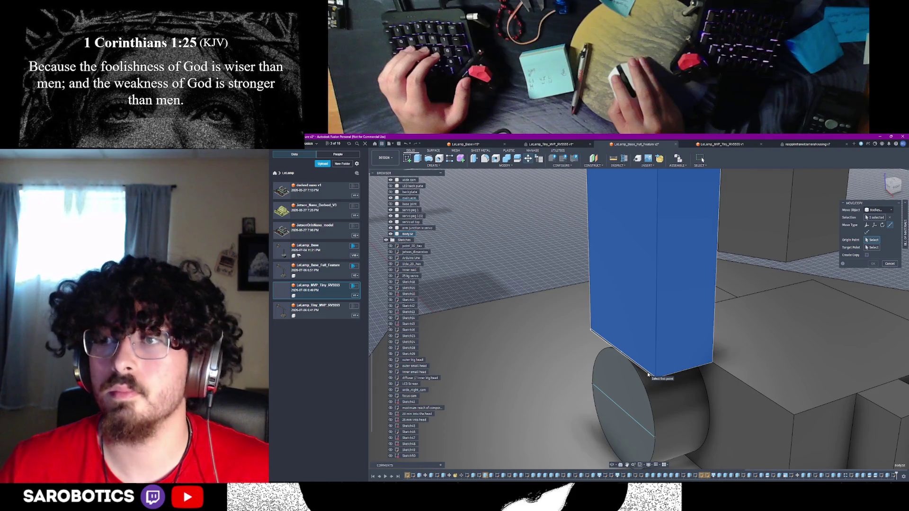
mouse_move(647, 374)
middle_mouse_down("shift")
mouse_move(640, 404)
mouse_move(649, 361)
middle_mouse_up("shift")
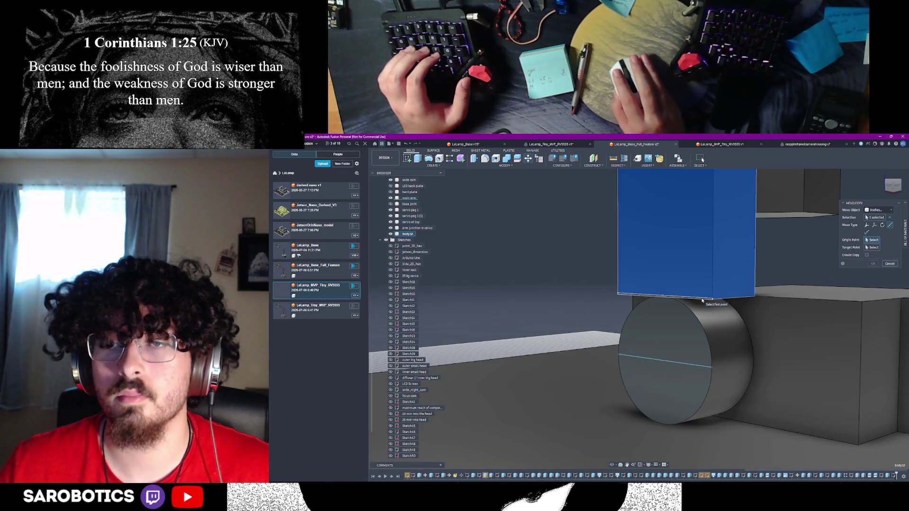
scroll(668, 298, "up", 5)
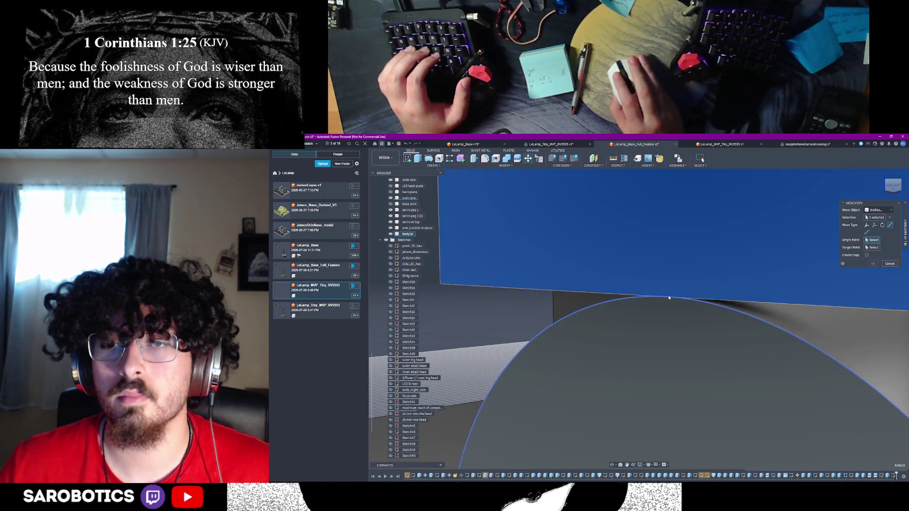
left_click(668, 297)
scroll(667, 294, "down", 4)
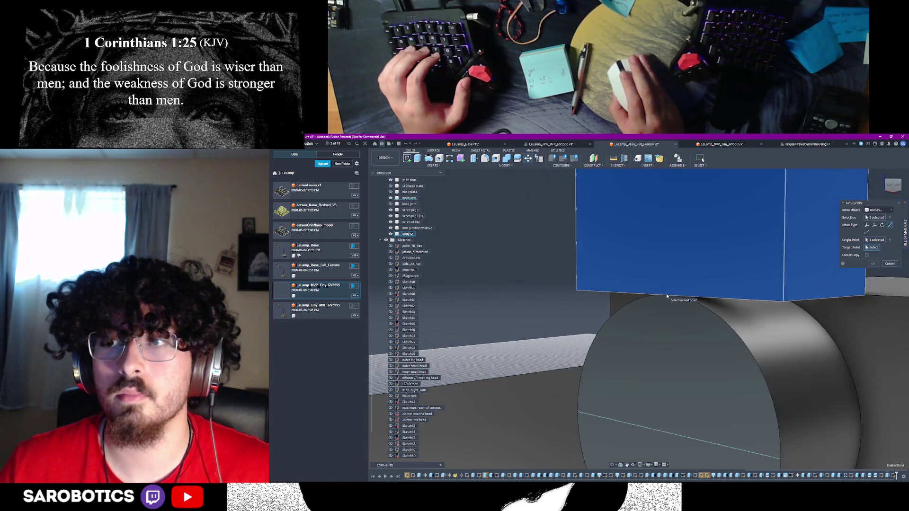
left_click(666, 416)
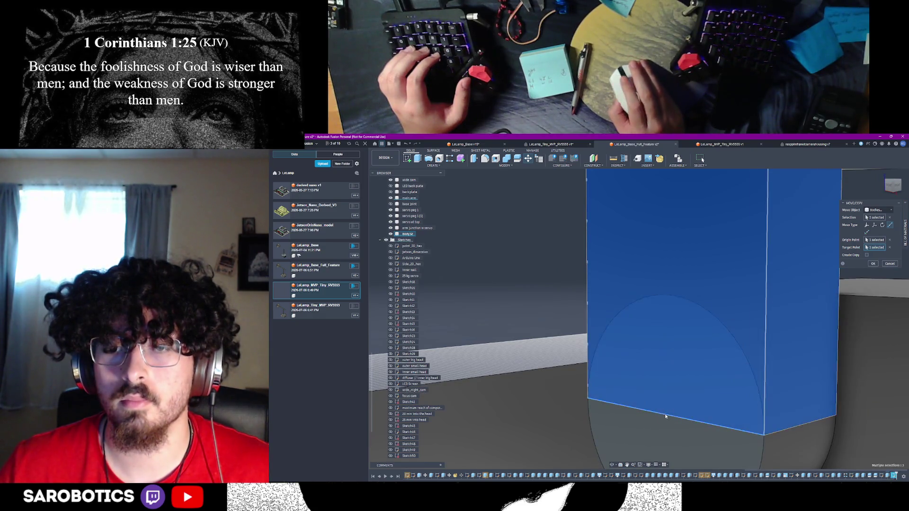
left_click(873, 264)
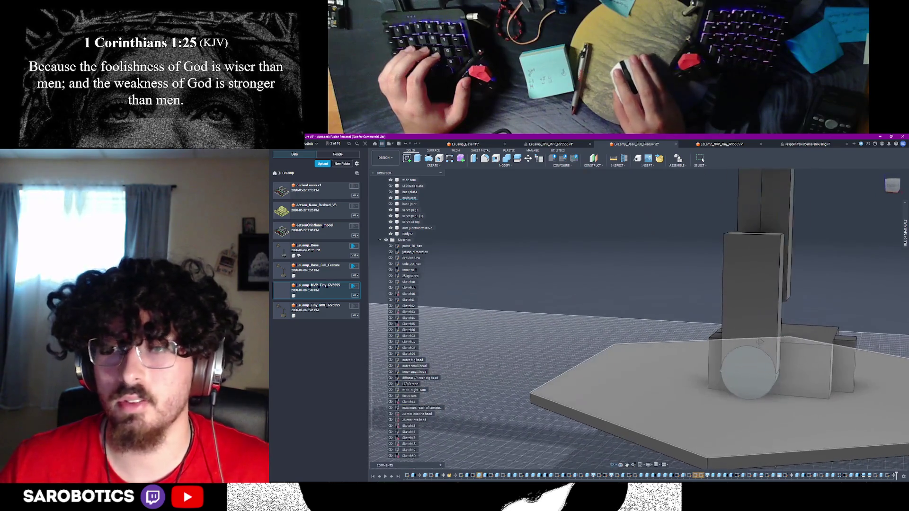
Join the column and the cylinder into one body with Combine
mouse_move(761, 367)
middle_mouse_down("shift")
mouse_move(775, 366)
mouse_move(772, 374)
middle_mouse_up("shift")
scroll(392, 450, "down", 1)
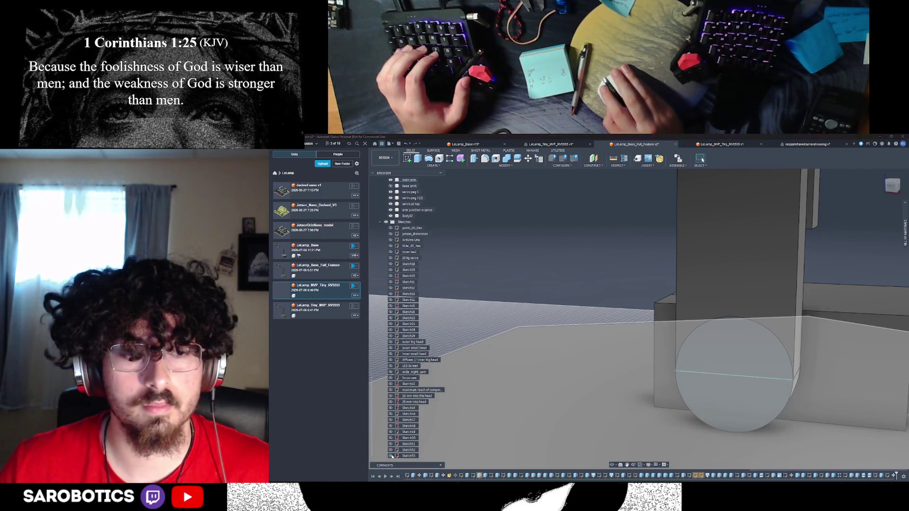
middle_click_drag(711, 402, 731, 384, "shift")
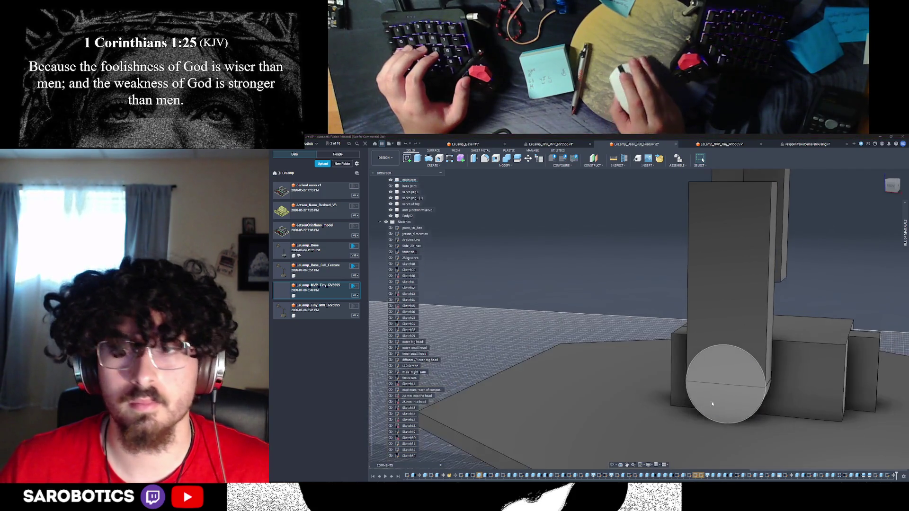
left_click(728, 382)
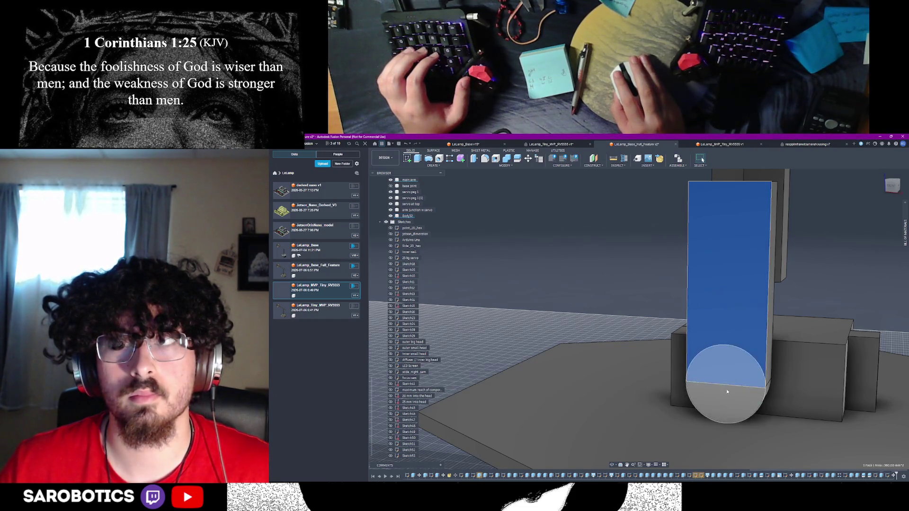
left_click(726, 399, "shift")
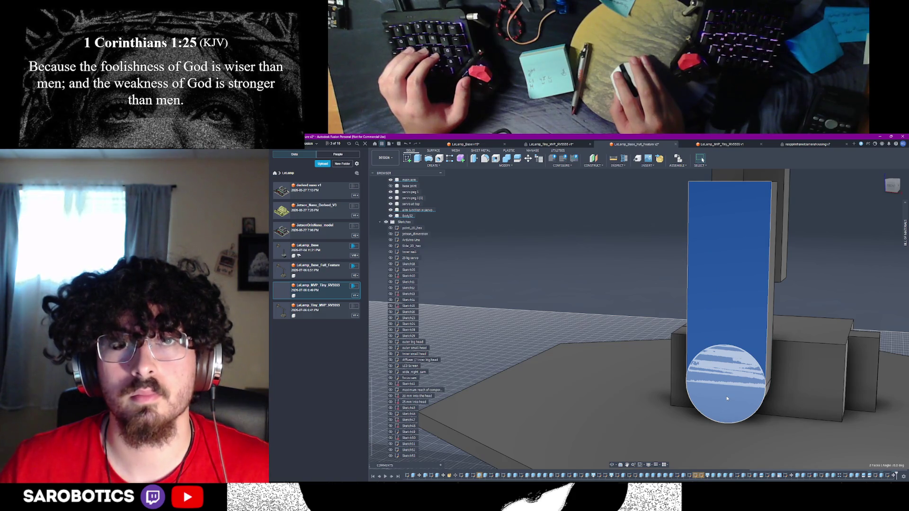
left_click(506, 159)
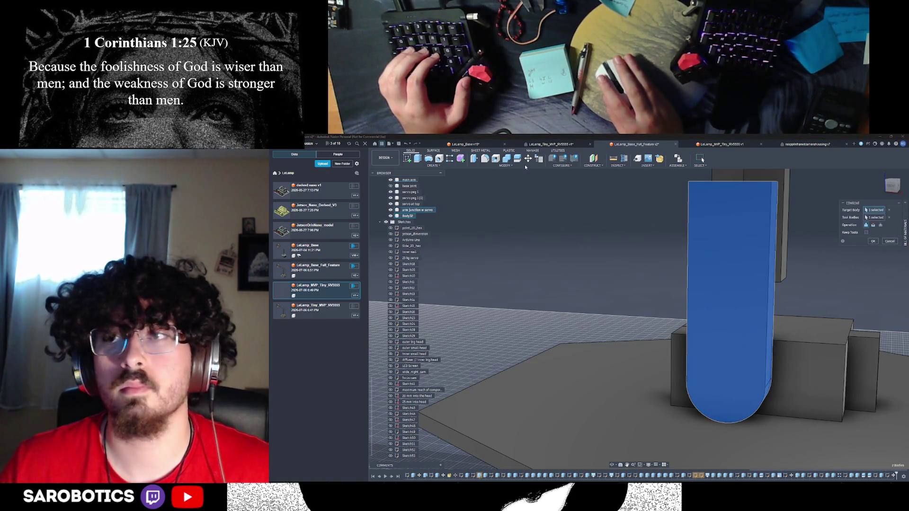
left_click(874, 243)
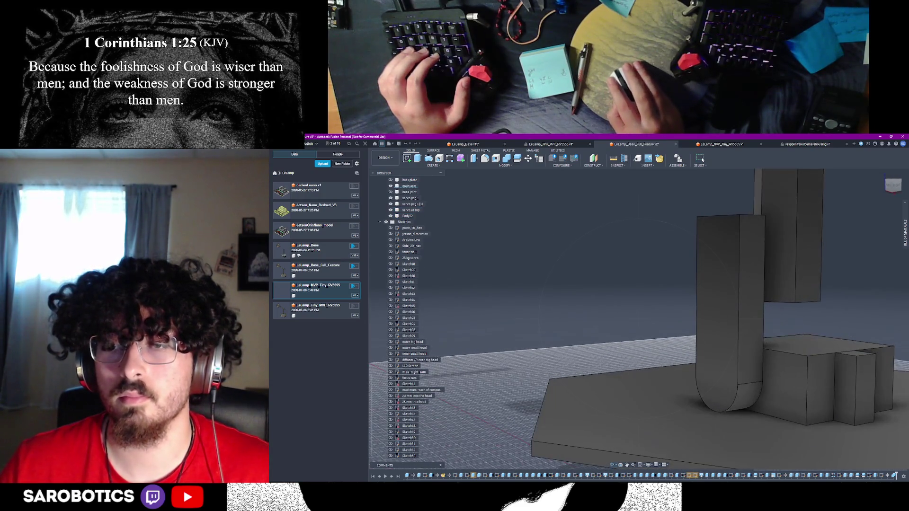
Inspect the rounded arm's edges and the base plate's top edge length
left_click(753, 400)
left_click(753, 385)
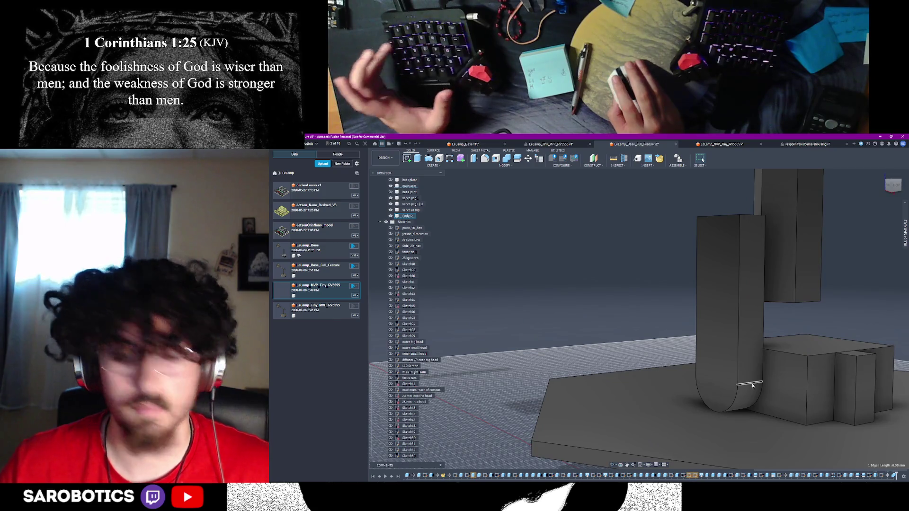
left_click(656, 369)
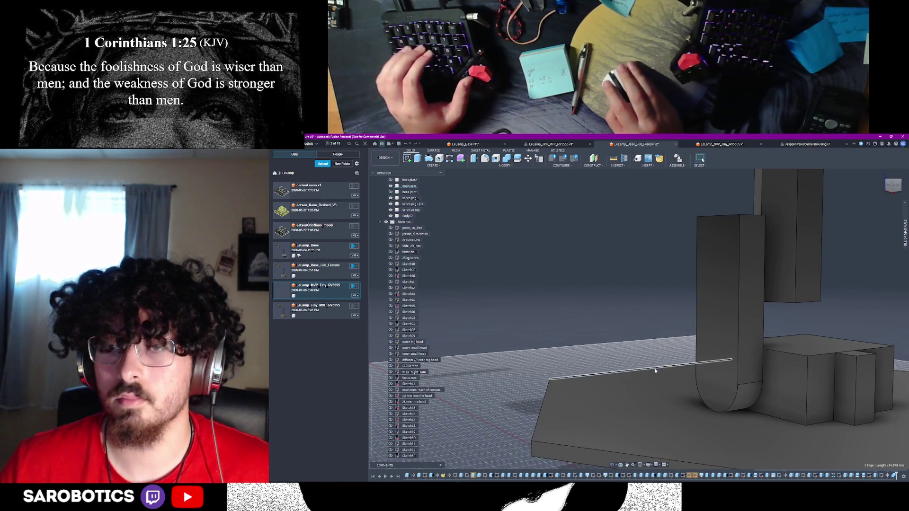
middle_click_drag(703, 159, 703, 160, "shift")
scroll(407, 263, "up", 8)
Measure the column's width across its top face as 13.50 mm
left_click(410, 282)
scroll(680, 317, "up", 3)
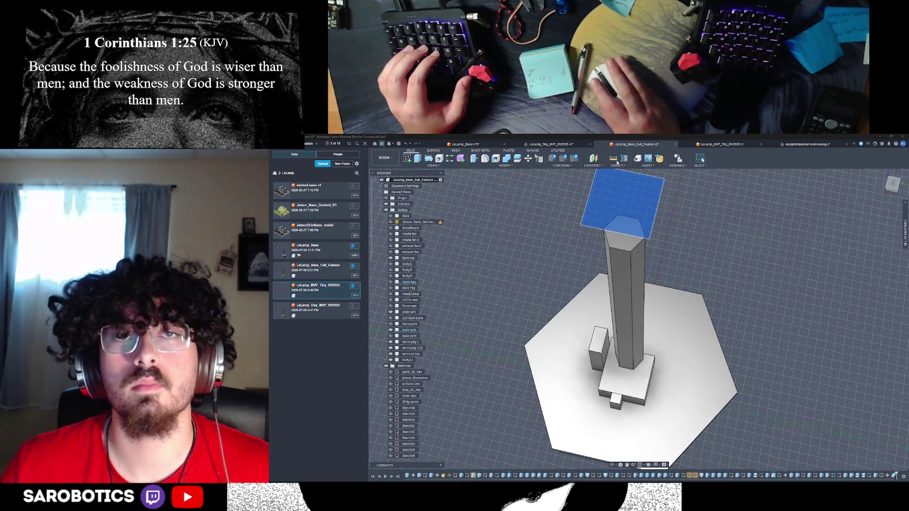
key("i")
left_click(604, 231)
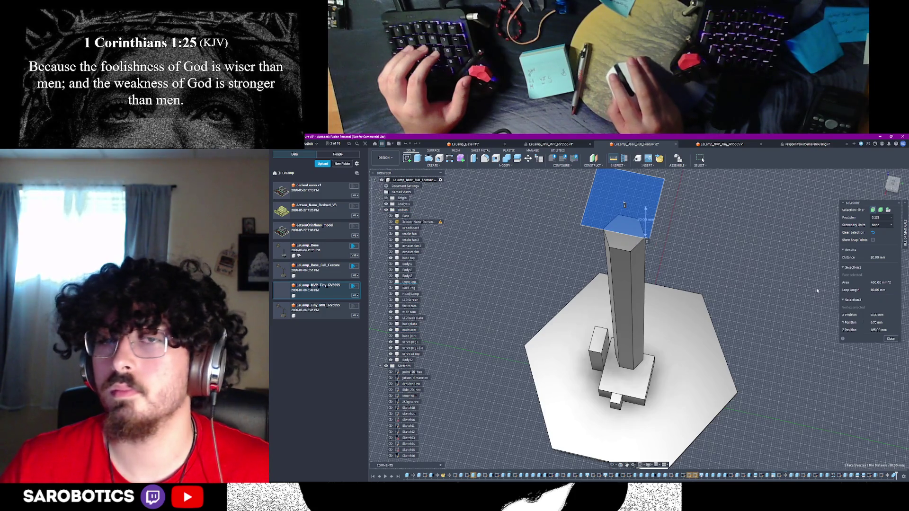
left_click(747, 248)
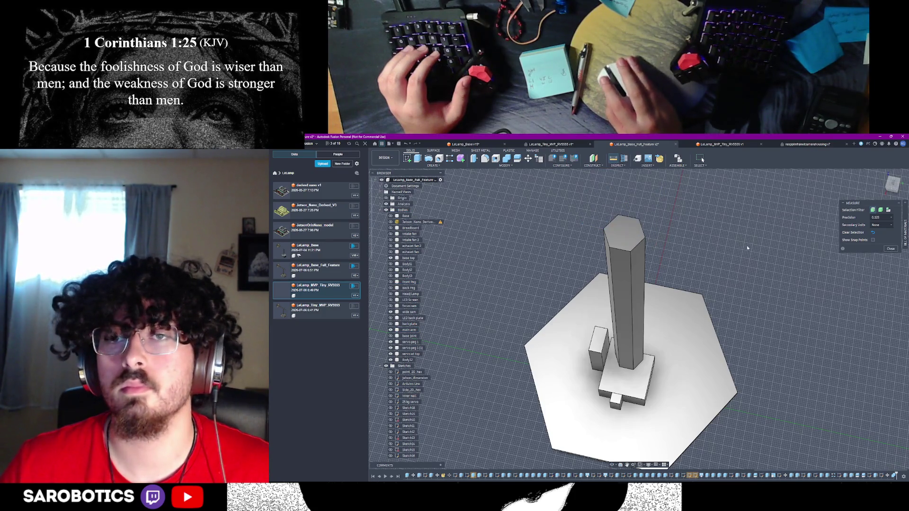
left_click(604, 231)
left_click(646, 241)
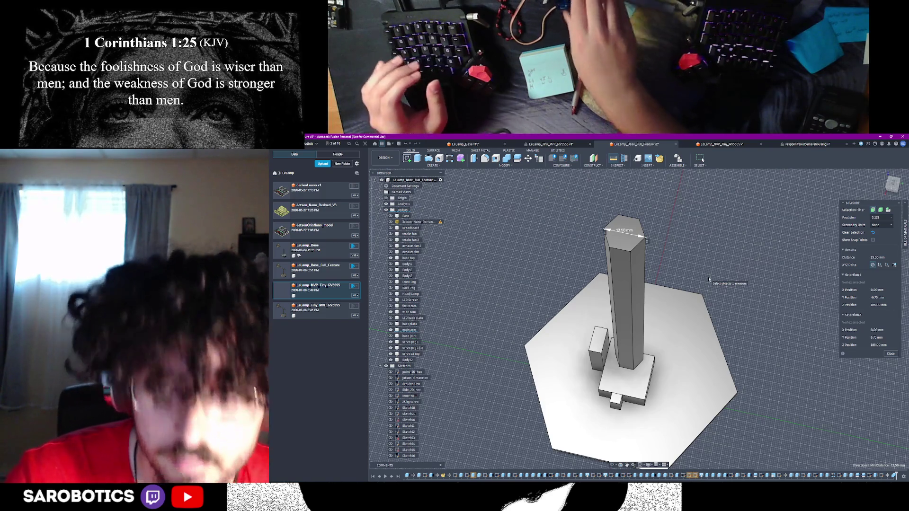
Orbit around the lamp to a near-level front view and clear the measurement picks
scroll(659, 451, "down", 3)
middle_click_drag(616, 379, 616, 237, "shift")
middle_click_drag(646, 266, 646, 225, "shift")
middle_click_drag(646, 352, 640, 330)
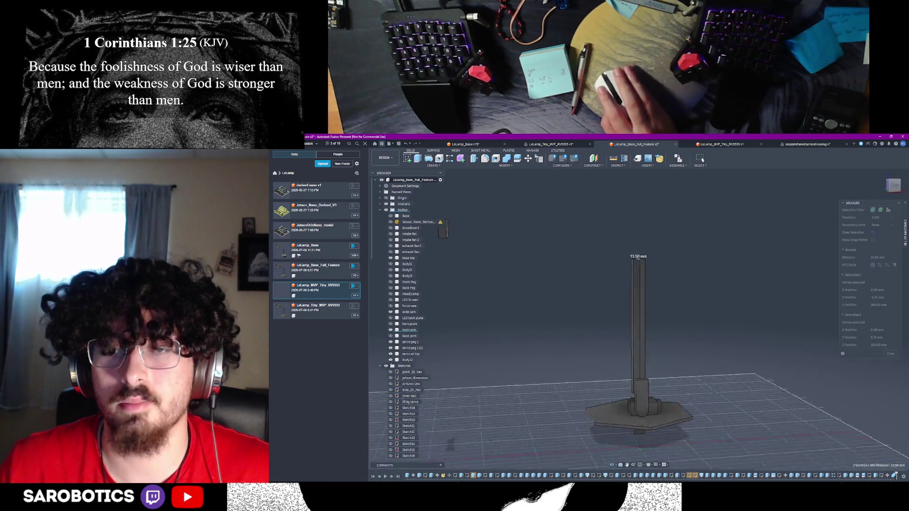
middle_click_drag(646, 331, 646, 304, "shift")
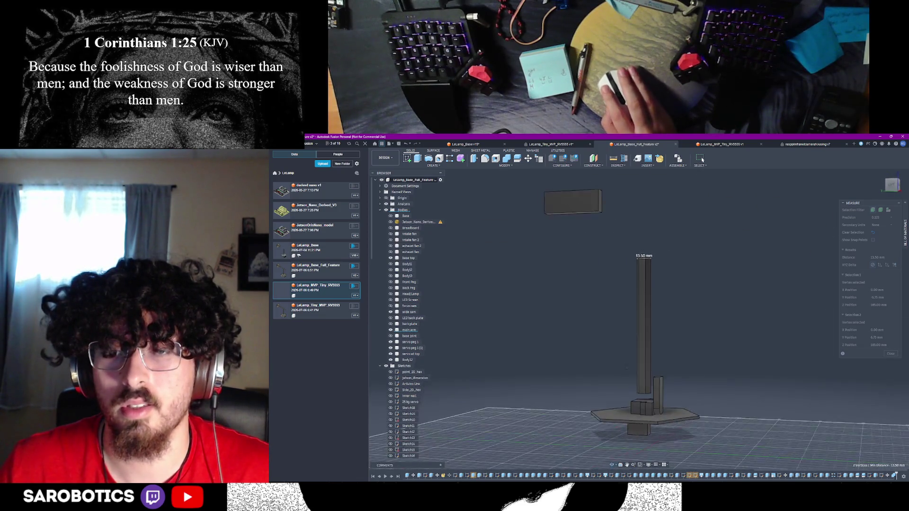
mouse_move(652, 411)
middle_mouse_down("shift")
mouse_move(652, 393)
mouse_move(642, 413)
mouse_move(635, 406)
middle_mouse_up("shift")
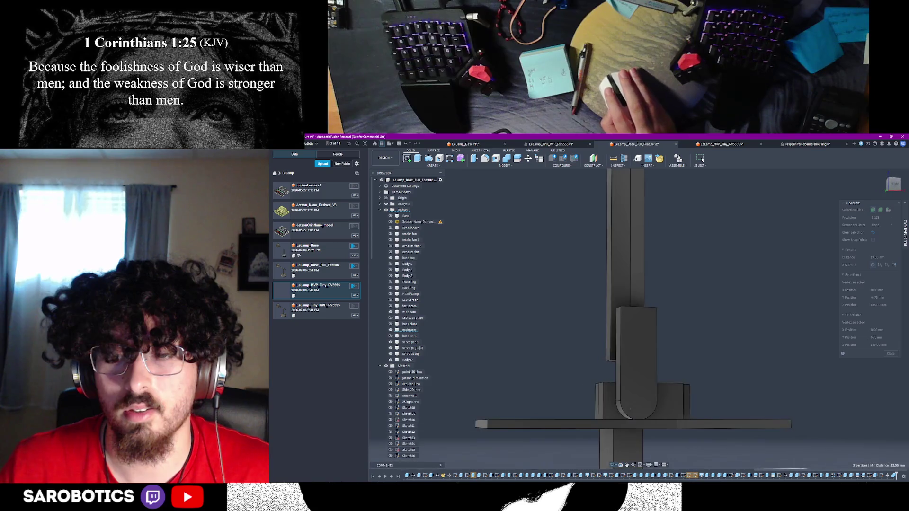
mouse_move(639, 388)
middle_mouse_down("shift")
mouse_move(616, 388)
mouse_move(640, 396)
middle_mouse_up("shift")
key("F6")
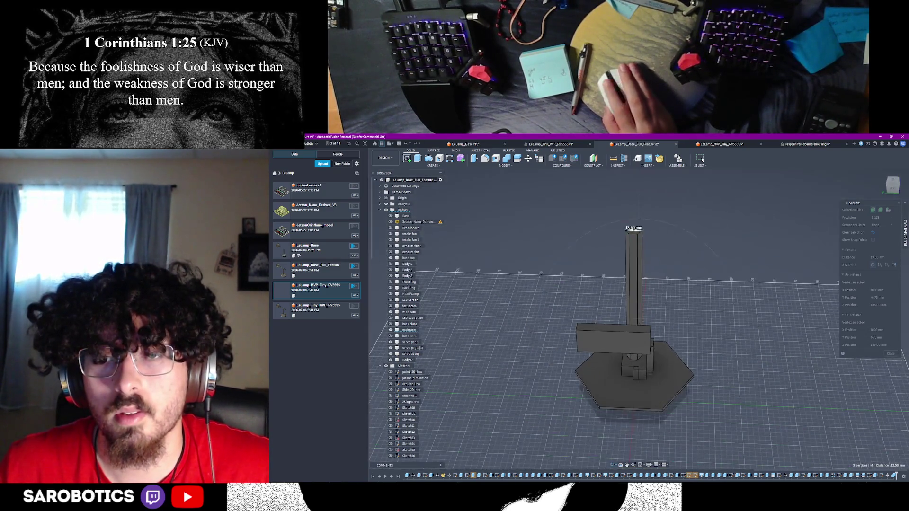
mouse_move(629, 345)
middle_mouse_down("shift")
mouse_move(634, 315)
mouse_move(637, 337)
middle_mouse_up("shift")
scroll(635, 332, "up", 5)
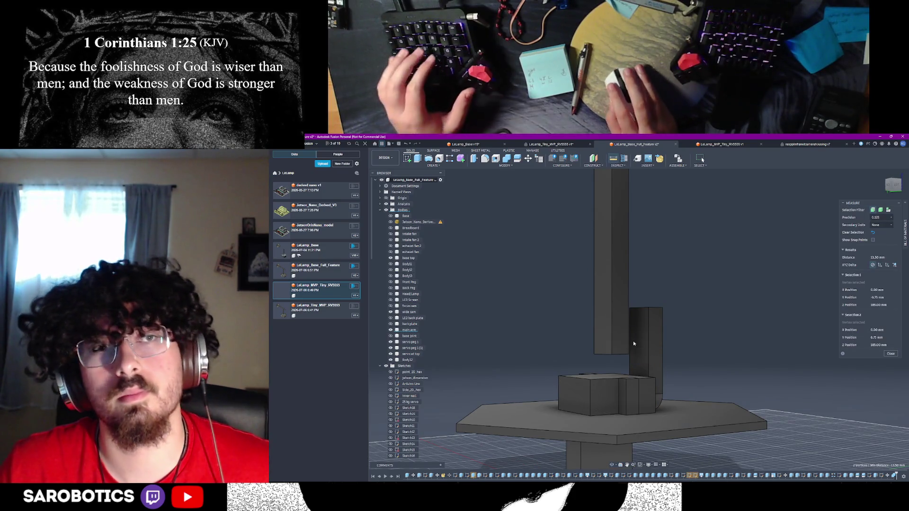
left_click(627, 340)
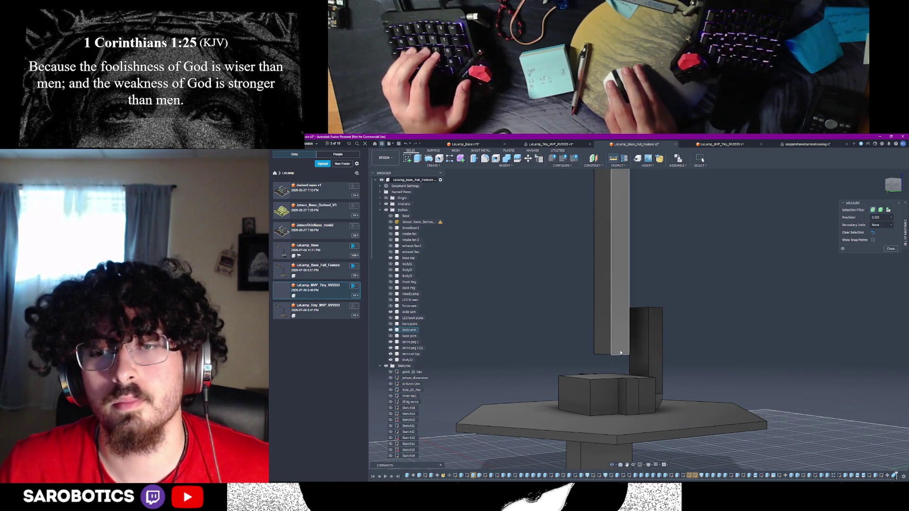
Measure the tall column's 130 mm vertical edge, close Measure, and start a sketch on the short column
middle_click_drag(702, 160, 702, 160, "shift")
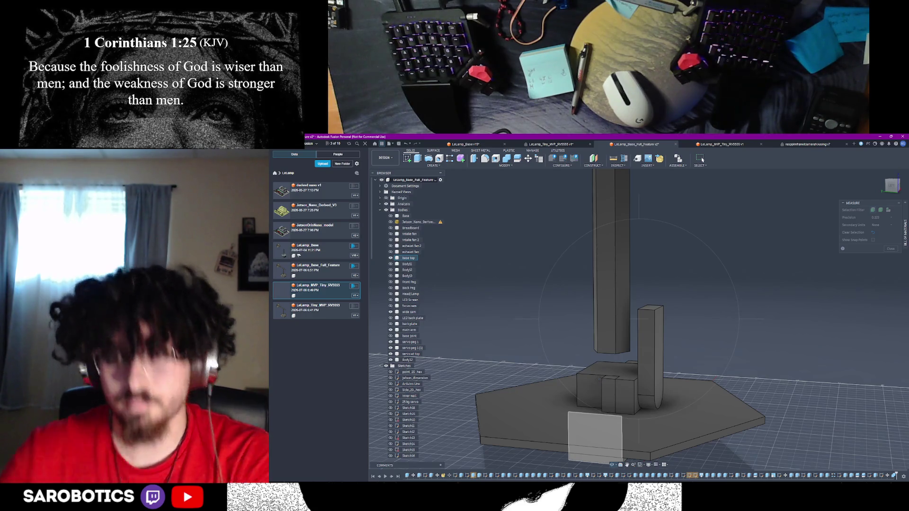
middle_click_drag(703, 160, 702, 160, "shift")
middle_click_drag(641, 334, 640, 334, "shift")
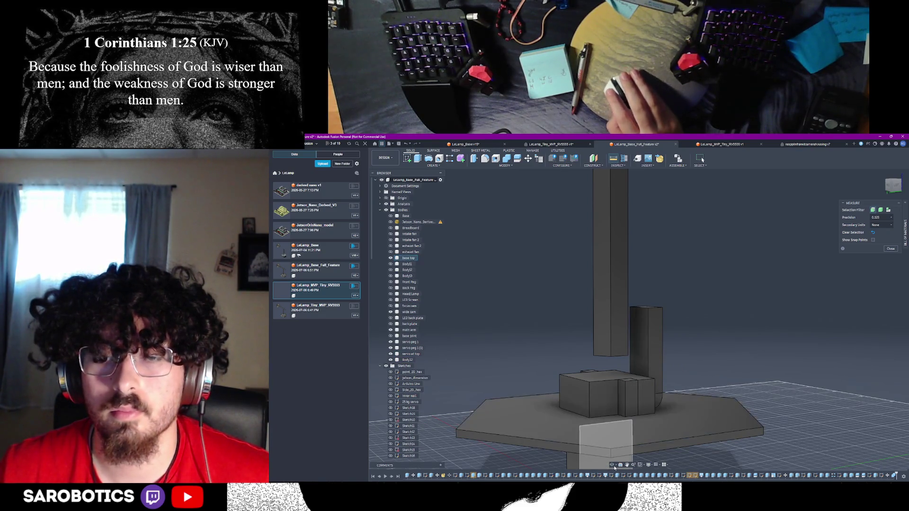
middle_click_drag(702, 161, 689, 379, "shift")
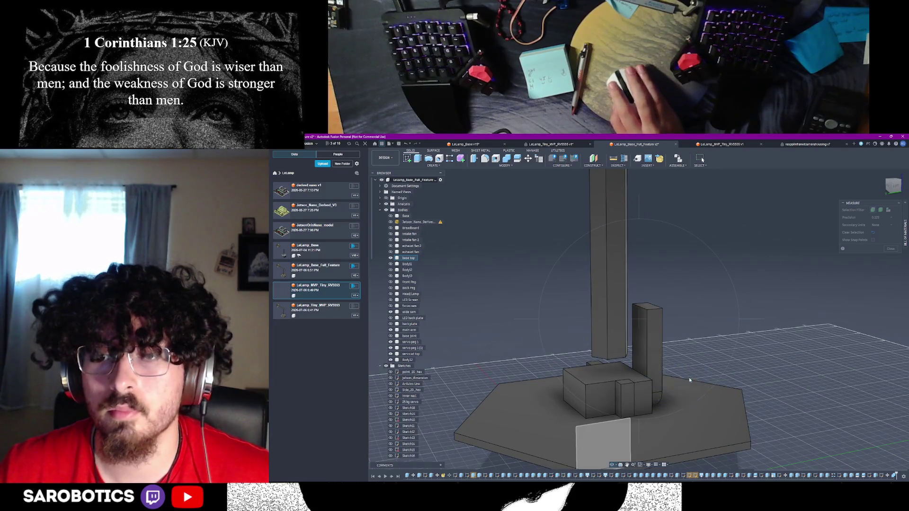
left_click(609, 320)
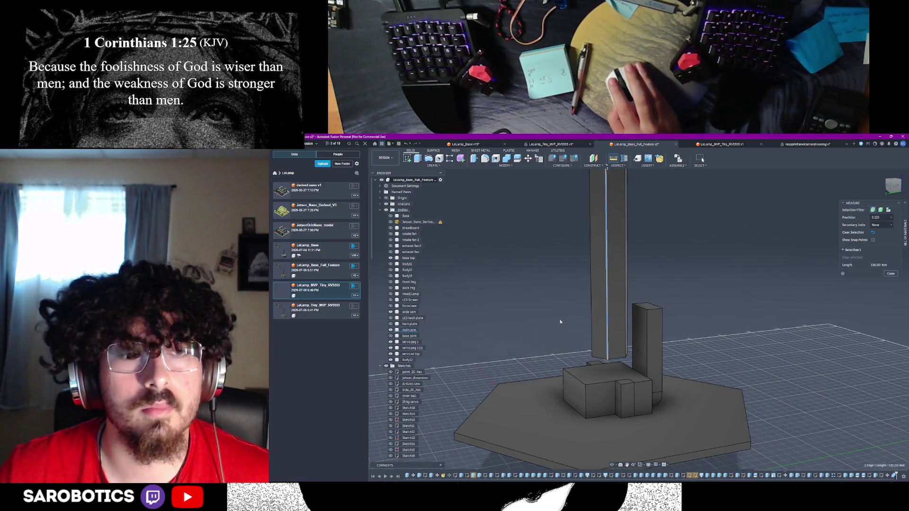
middle_click_drag(609, 320, 636, 335, "shift")
key("Escape")
left_click(636, 335)
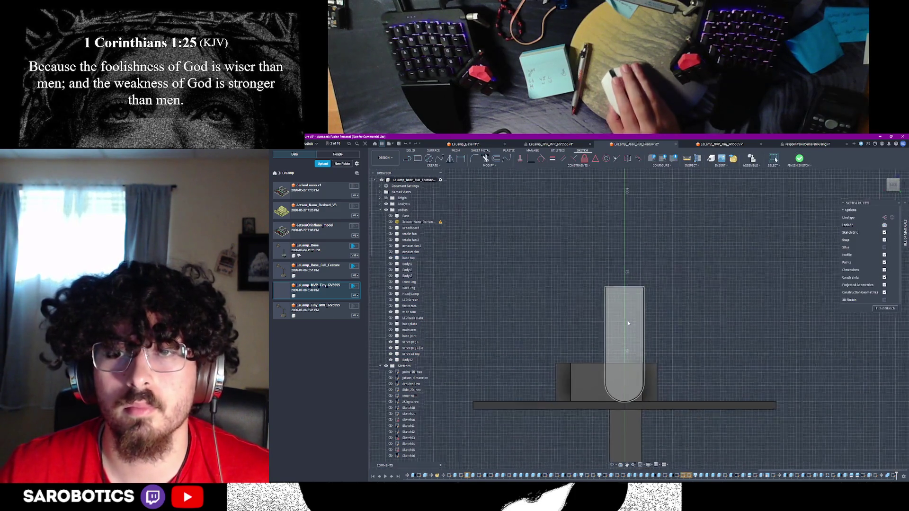
Draw a rectangle over the column's top
left_click(419, 159)
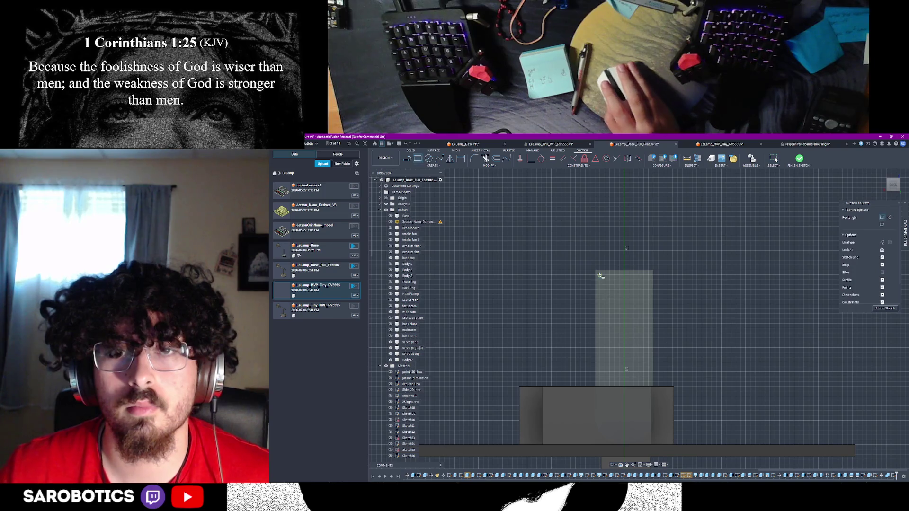
left_click(595, 271)
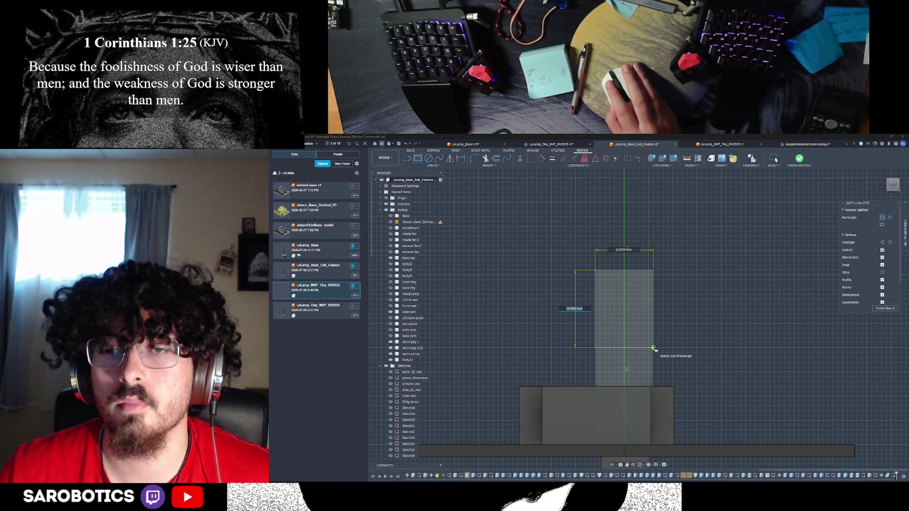
left_click(654, 349)
mouse_move(654, 349)
middle_mouse_down("shift")
mouse_move(868, 329)
mouse_move(755, 357)
middle_mouse_up("shift")
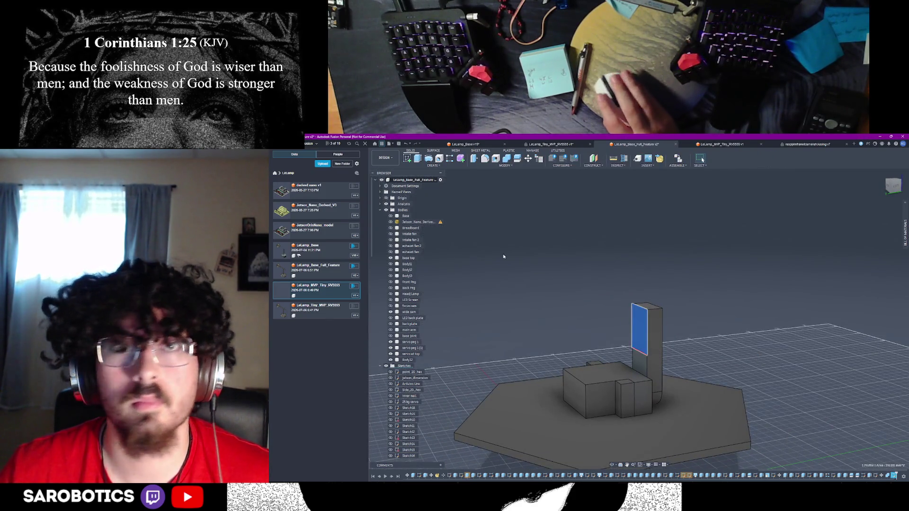
Extrude the rectangle 9 mm into the column as a Join instead of a Cut
key("e")
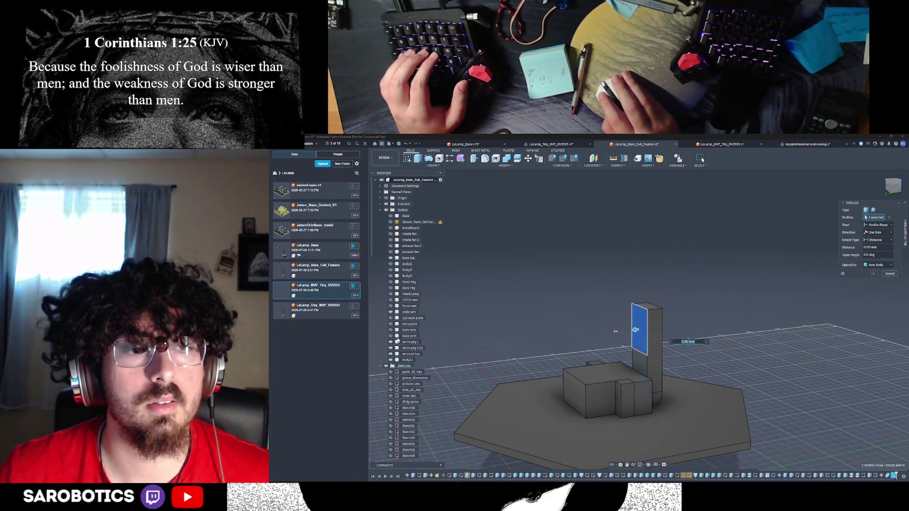
left_click(391, 330)
left_click_drag(636, 330, 612, 332)
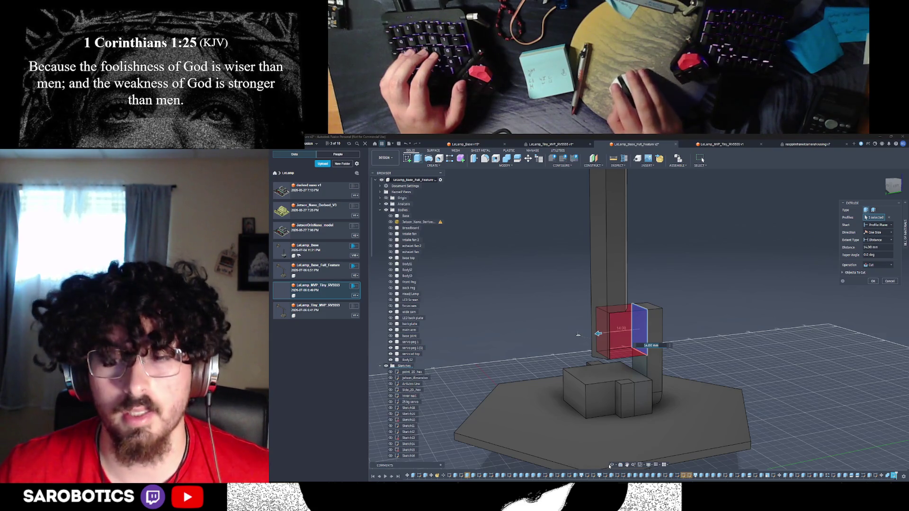
middle_click_drag(579, 335, 583, 333, "shift")
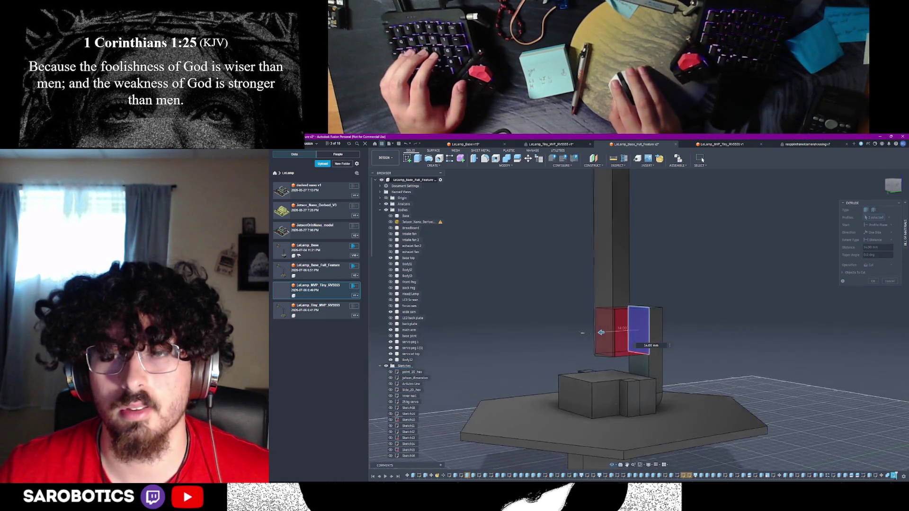
left_click(878, 266)
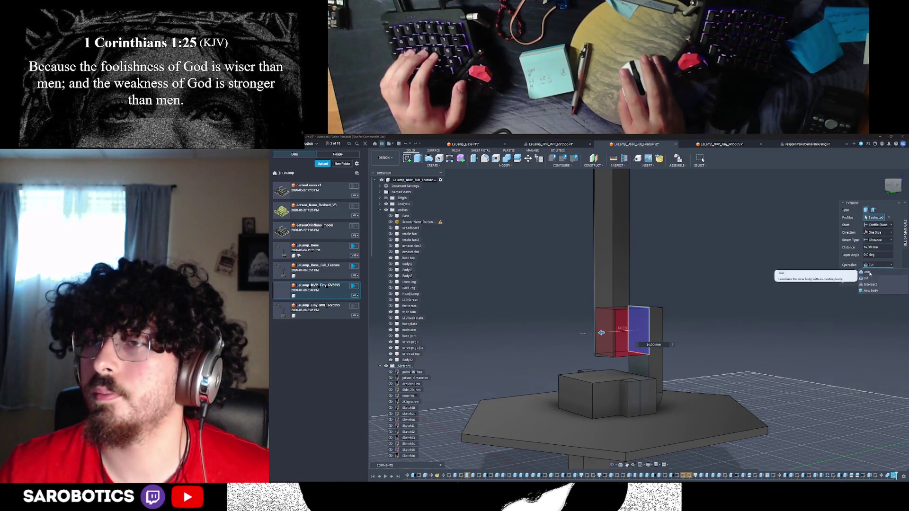
left_click(870, 273)
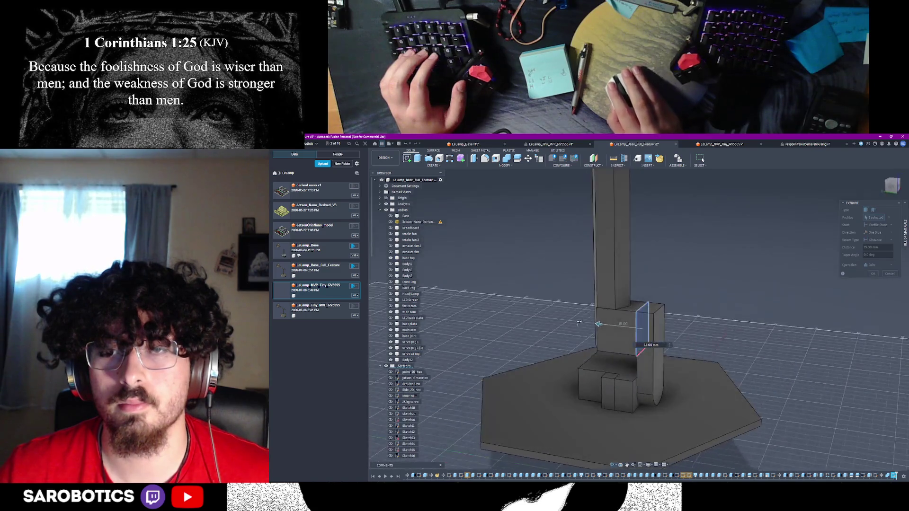
key("Escape")
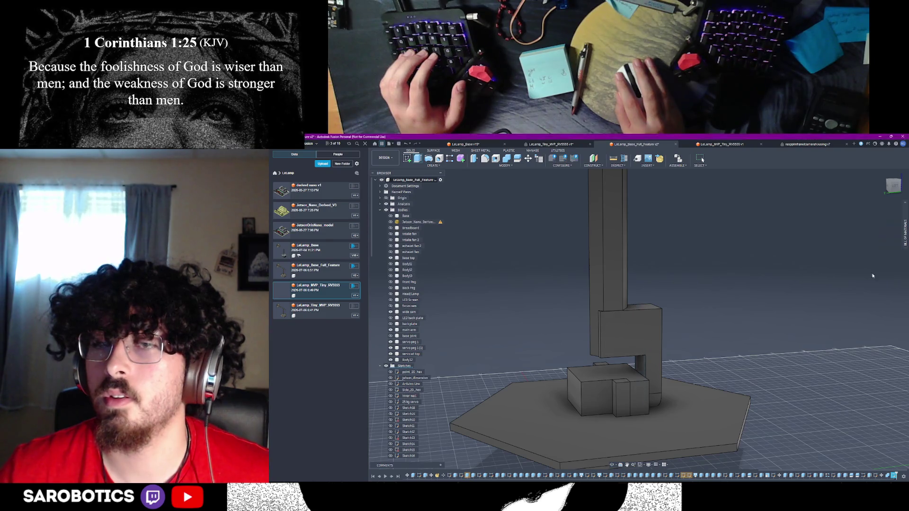
Commit the joined extrusion, select the main arm face, and view the lamp from the side
left_click(873, 273)
scroll(703, 330, "down", 3)
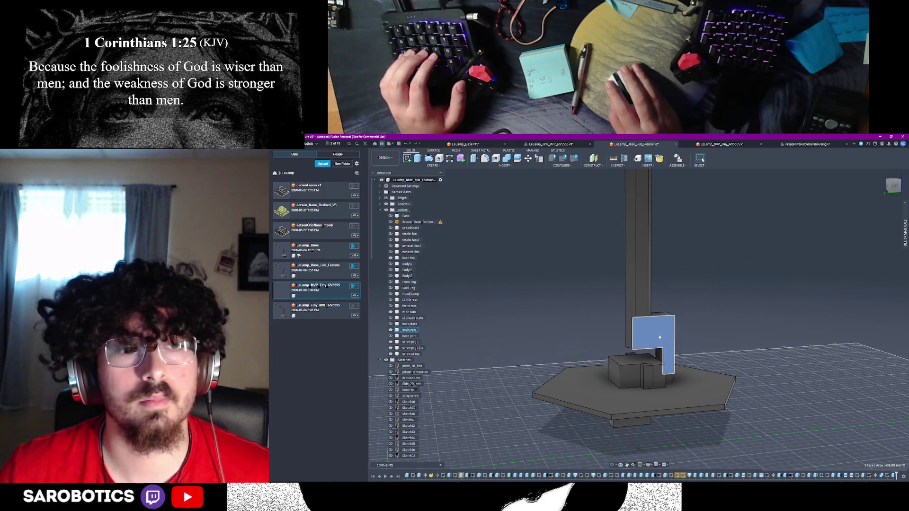
left_click(640, 308)
scroll(650, 360, "down", 2)
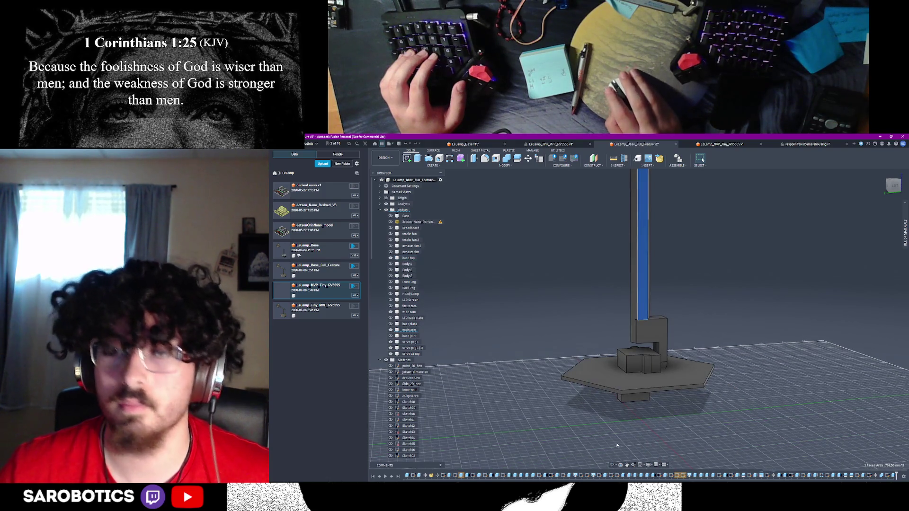
middle_click_drag(614, 465, 703, 159, "shift")
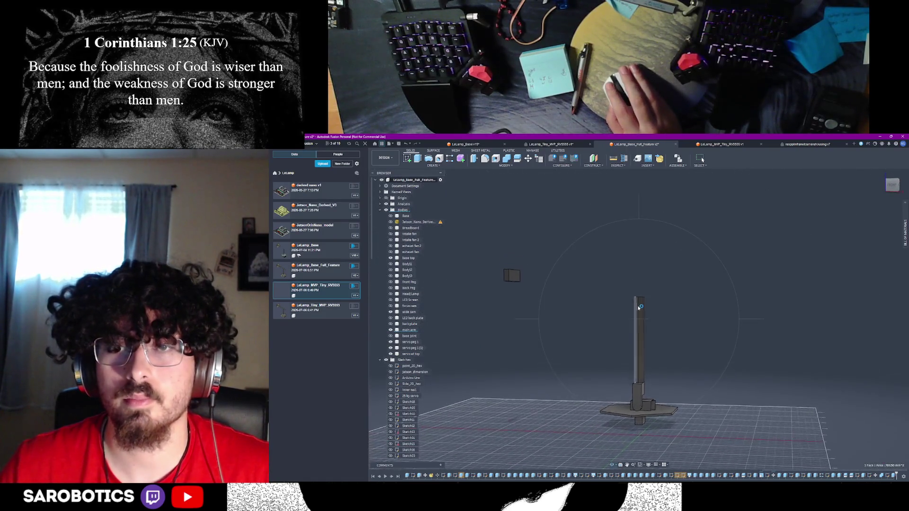
right_click(639, 323)
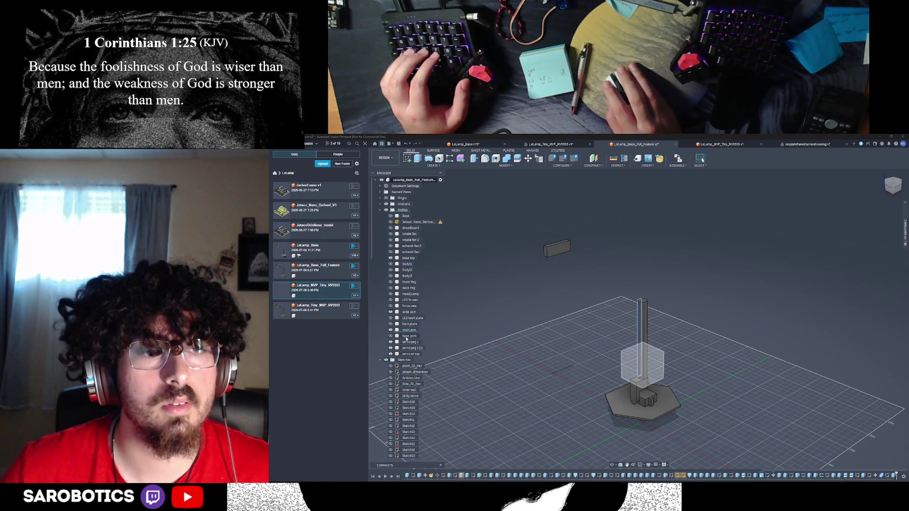
Rename the base joint body in the browser to 'trash'
right_click(408, 337)
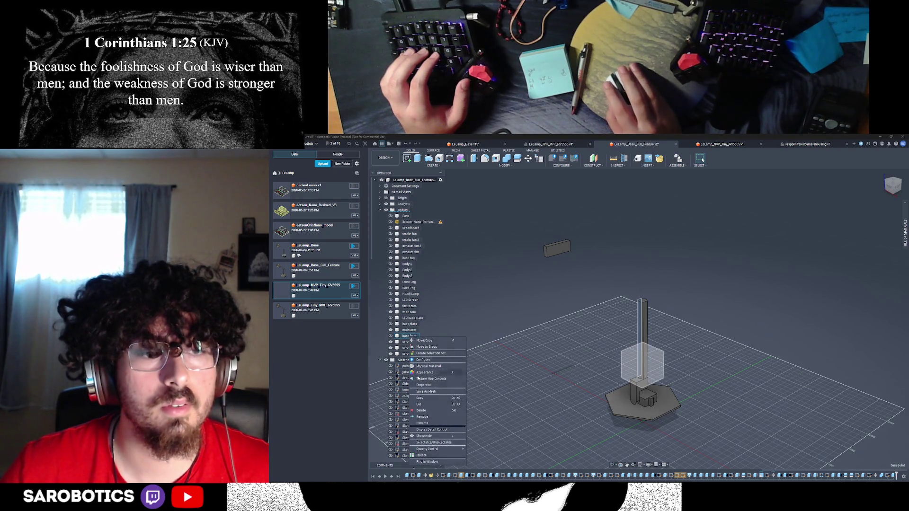
left_click(424, 420)
type("trac")
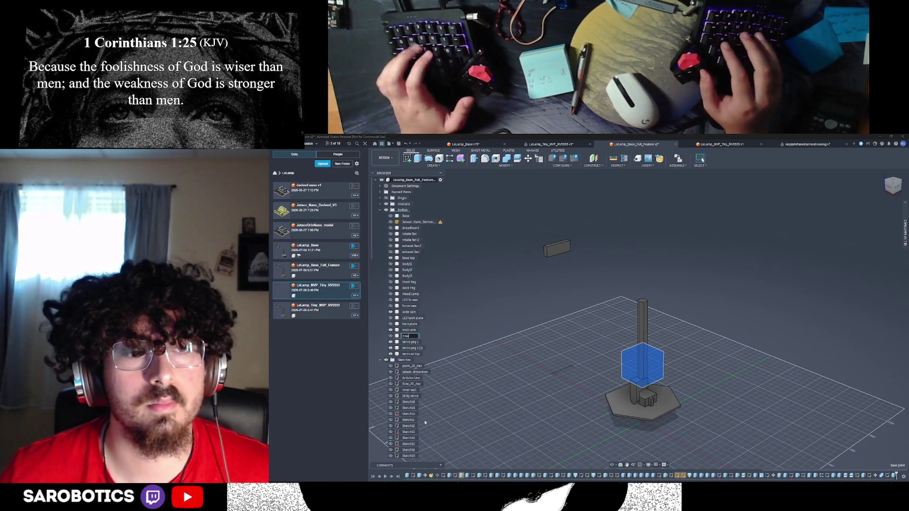
type("h")
key("Return")
Inspect the main arm, Head/Lamp and Front Peg bodies, then view the lamp from low down
left_click(406, 330)
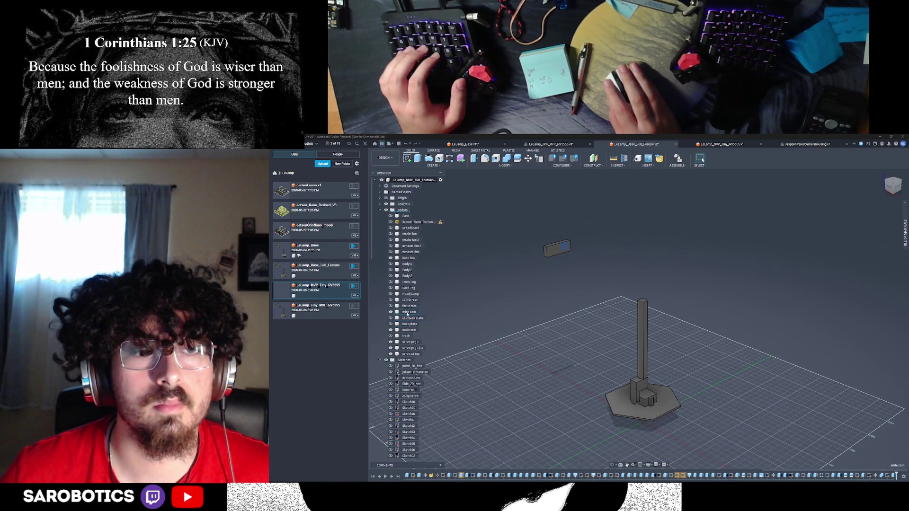
left_click(408, 294)
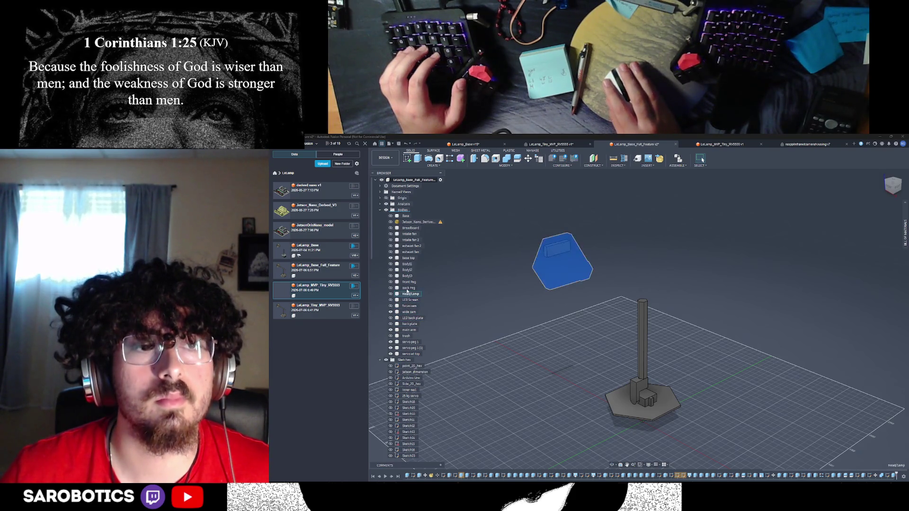
left_click(407, 289)
left_click(405, 283)
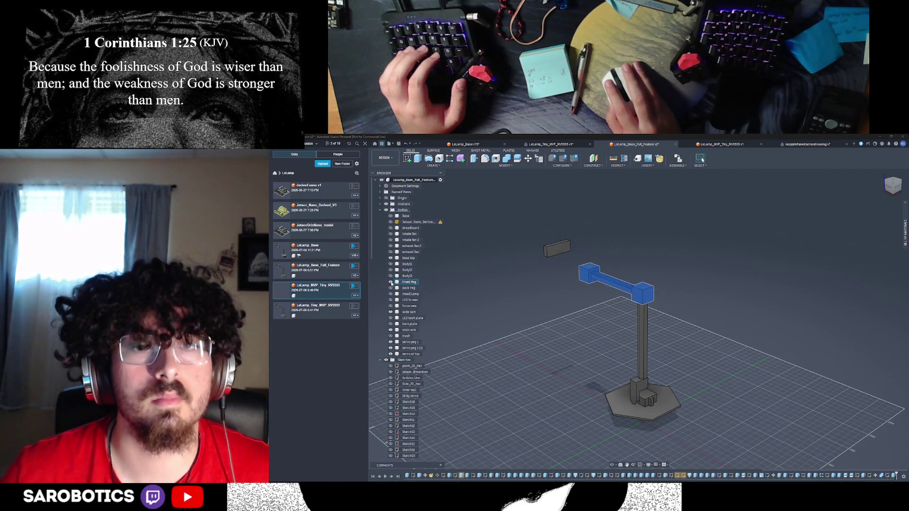
left_click(685, 432)
middle_click_drag(686, 432, 649, 340, "shift")
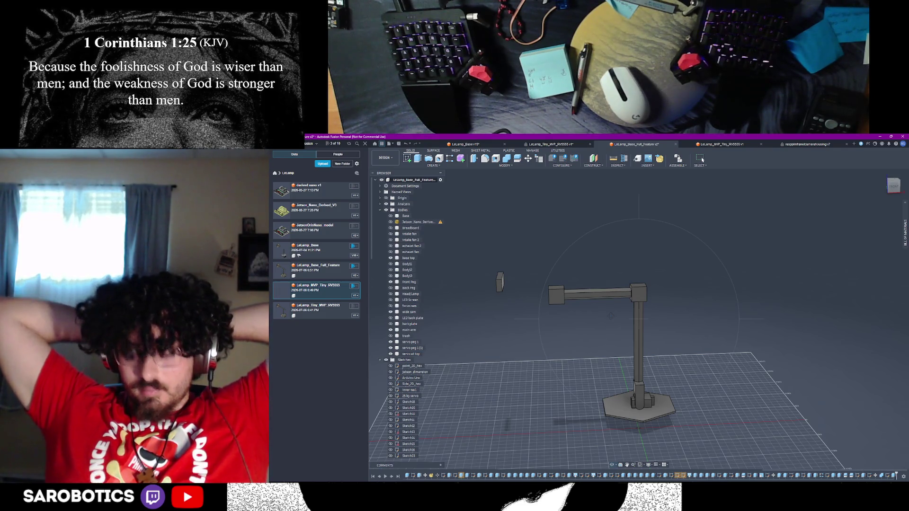
scroll(645, 289, "up", 5)
Split the arm body using the Front Peg as the splitting tool
middle_click_drag(611, 308, 622, 295, "shift")
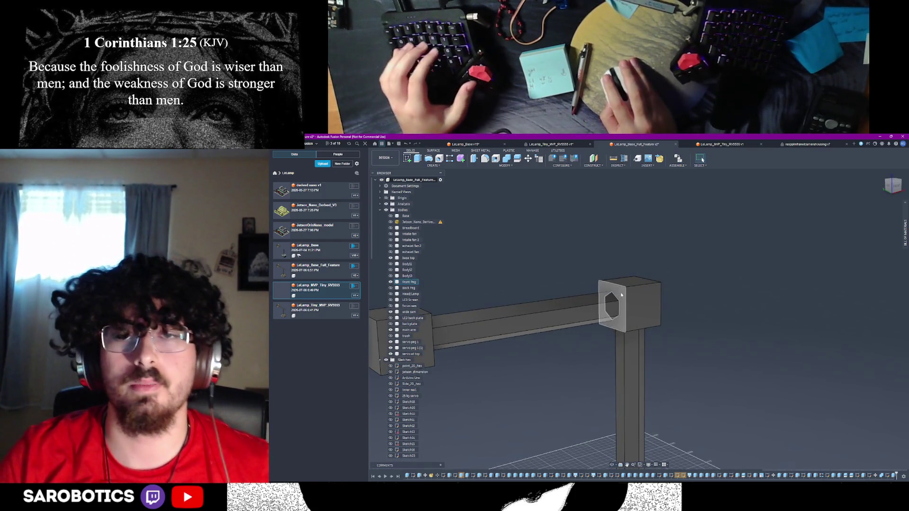
left_click(622, 295)
key("s")
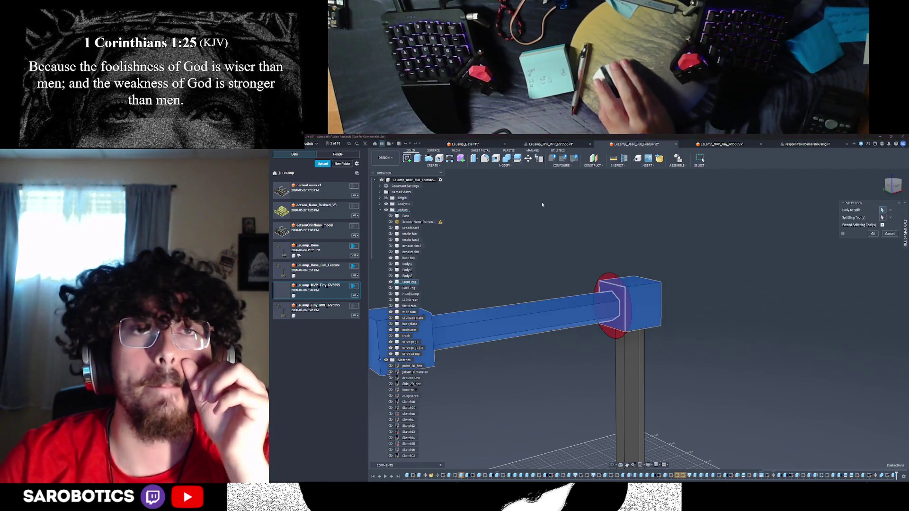
left_click(874, 234)
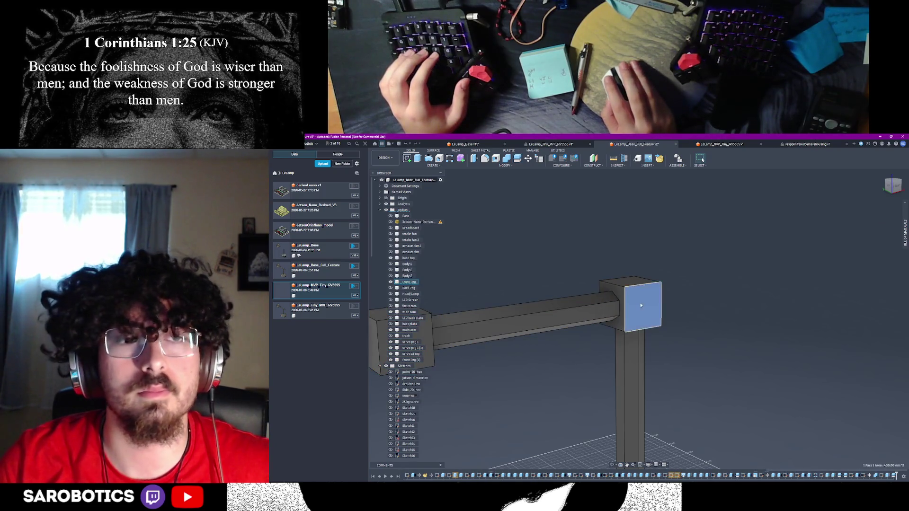
Rename the split-off Front Peg (1) body to 'horizontal body'
left_click(589, 312)
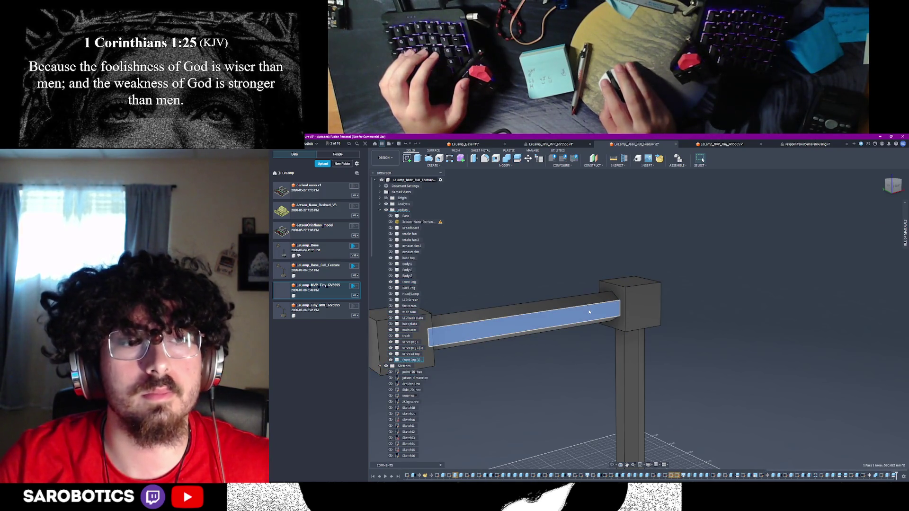
right_click(407, 361)
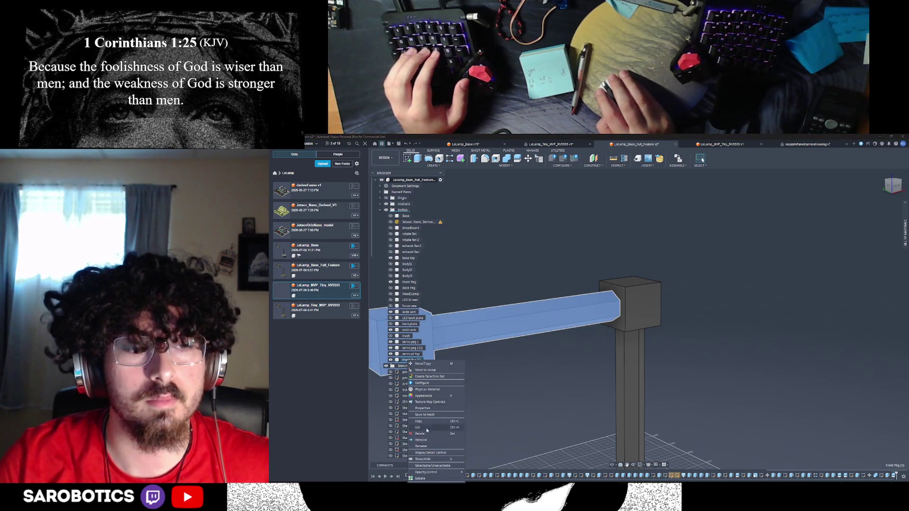
left_click(426, 446)
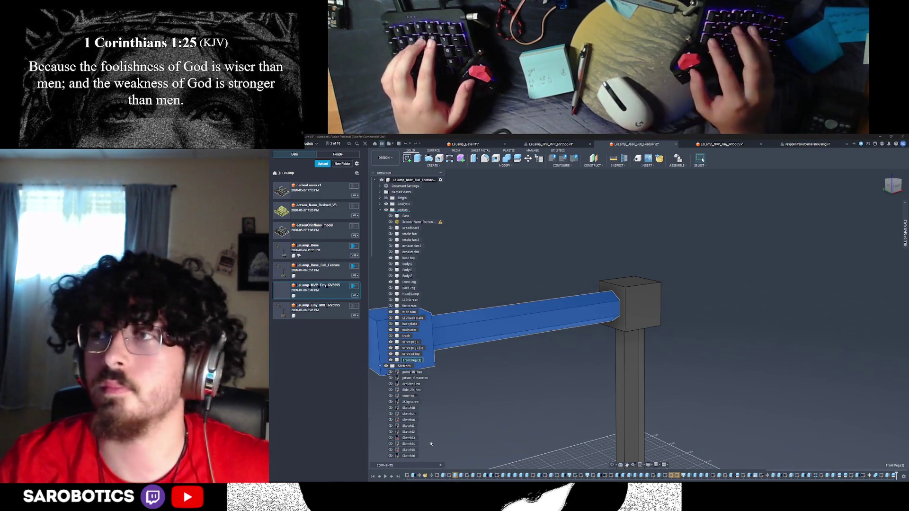
type("horizo")
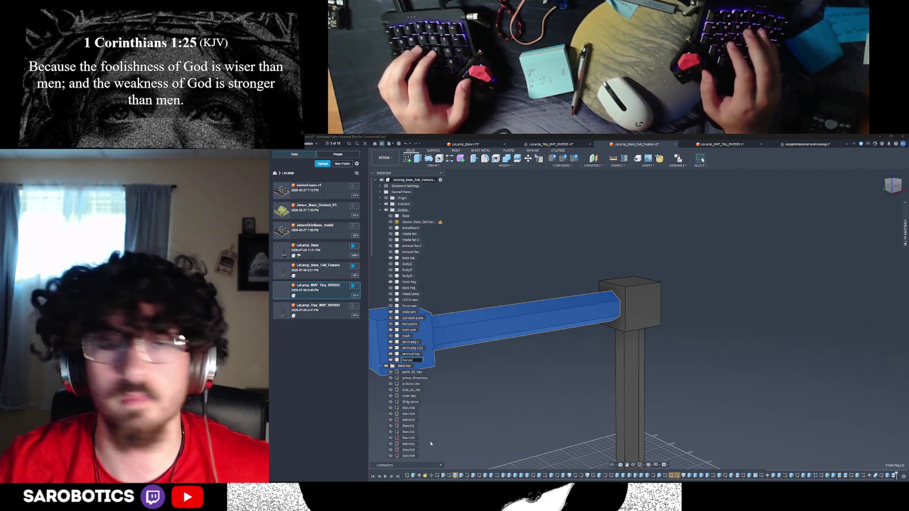
type("ntal")
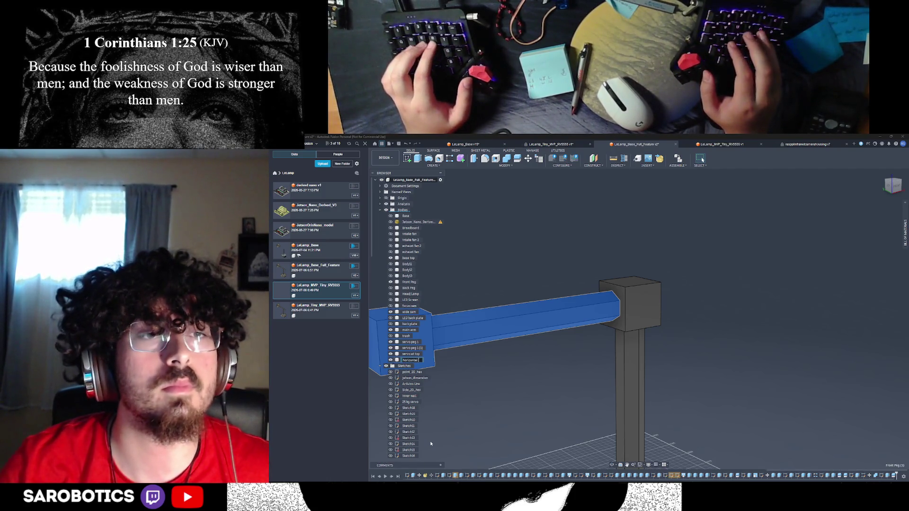
type(" body")
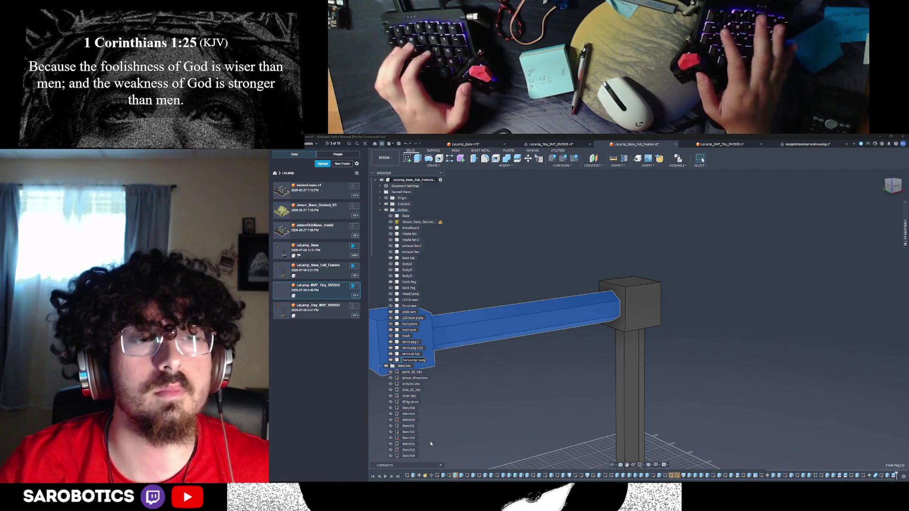
key("Return")
Clear the selection and select the block at the arm's right end
left_click(615, 467)
mouse_move(620, 441)
left_mouse_down()
mouse_move(596, 412)
mouse_move(650, 391)
left_mouse_up()
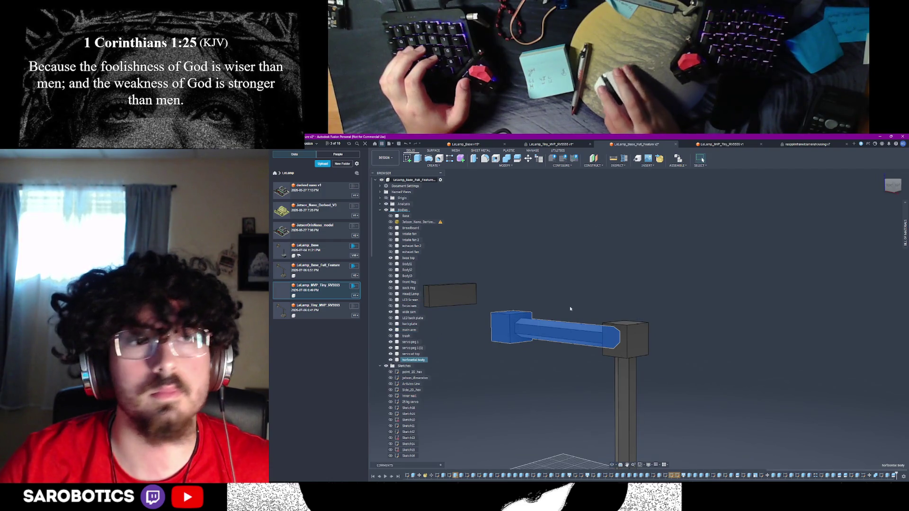
key("Escape")
left_click(608, 339)
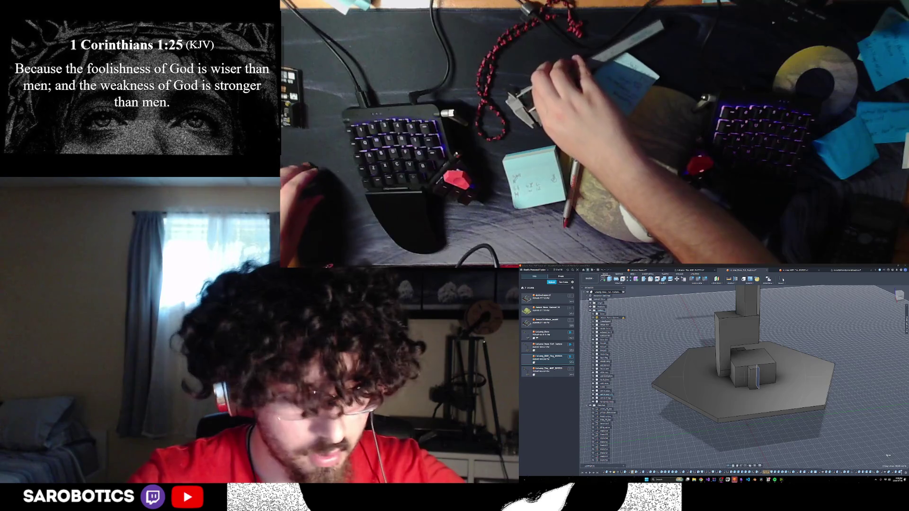
Measure from the box edge to the base plate face, then clear the selection
middle_click_drag(888, 455, 886, 417, "shift")
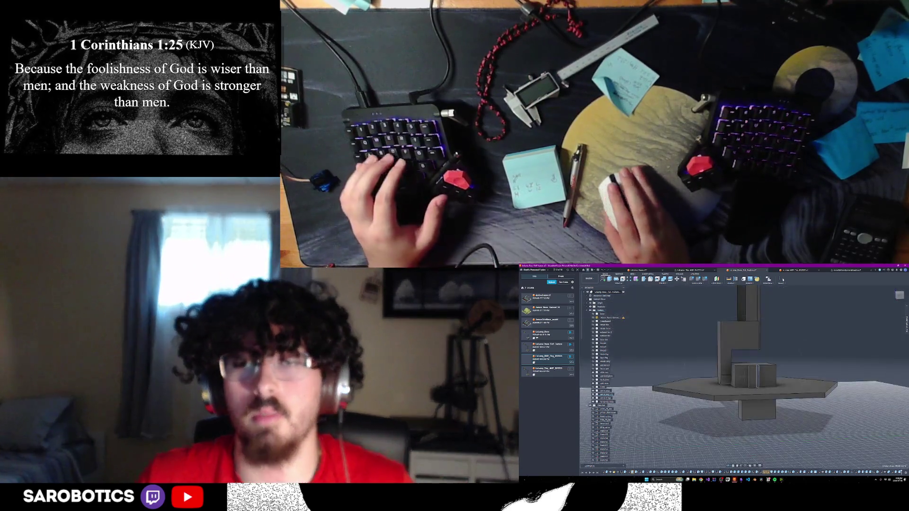
scroll(782, 280, "up", 3)
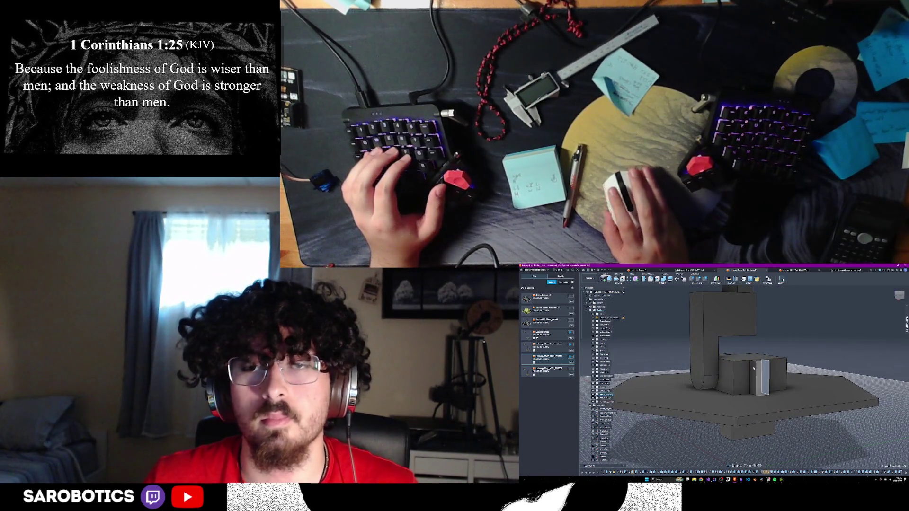
scroll(762, 374, "up", 3)
left_click(752, 384)
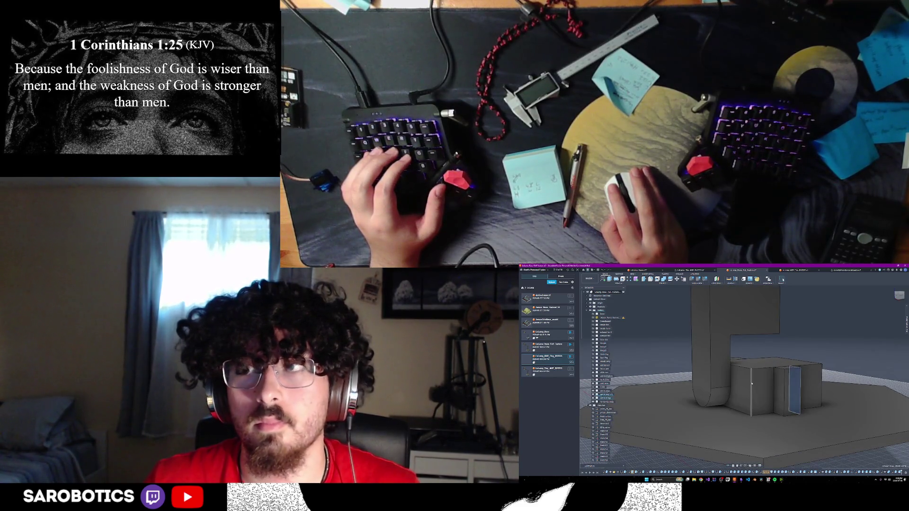
key("f")
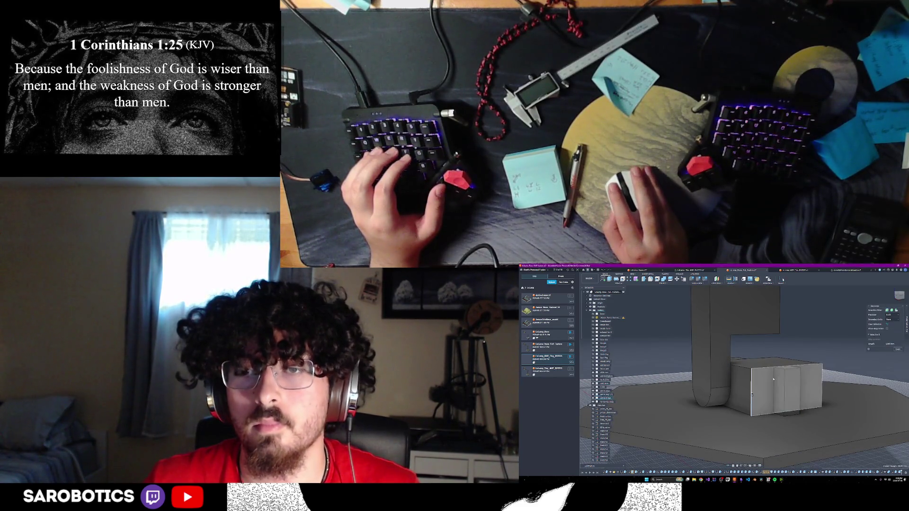
left_click(829, 379)
left_click(811, 334)
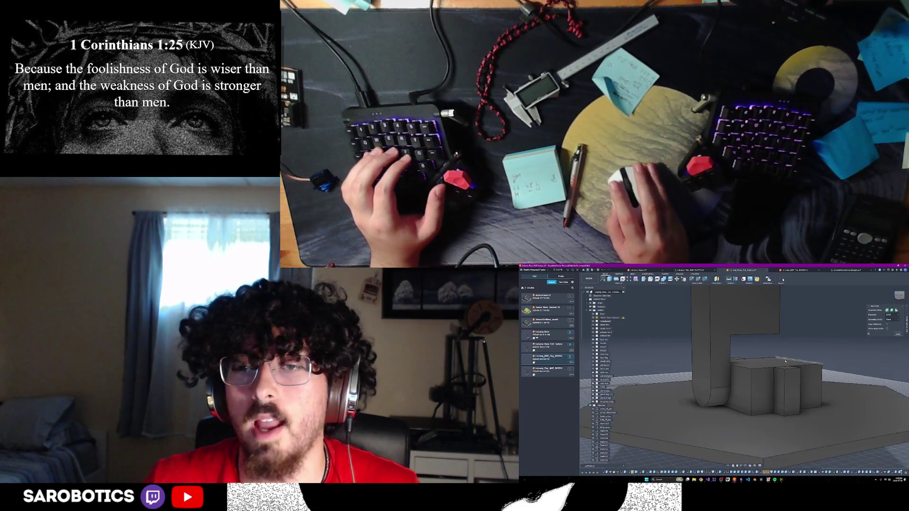
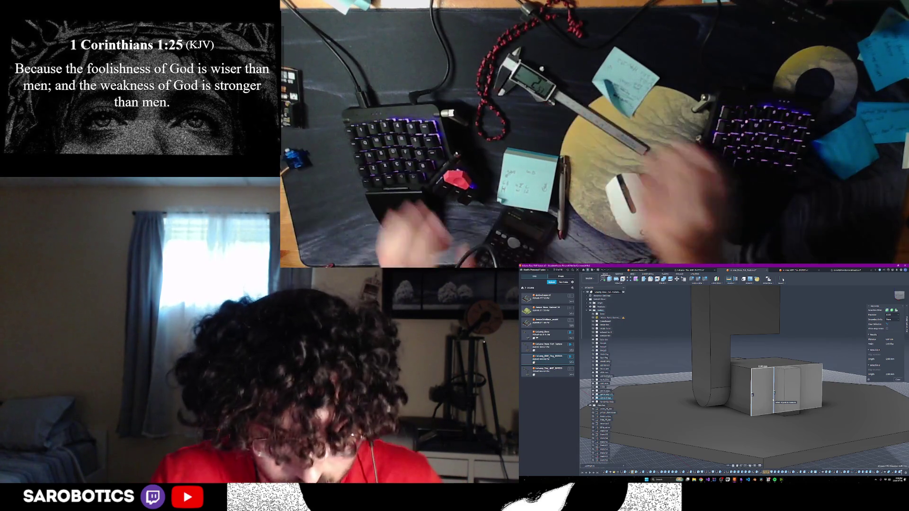
In Chrome, view the micro servo dimension diagram, then close it to return to the image results
key("alt+Tab")
key("alt+Tab")
key("alt+Tab")
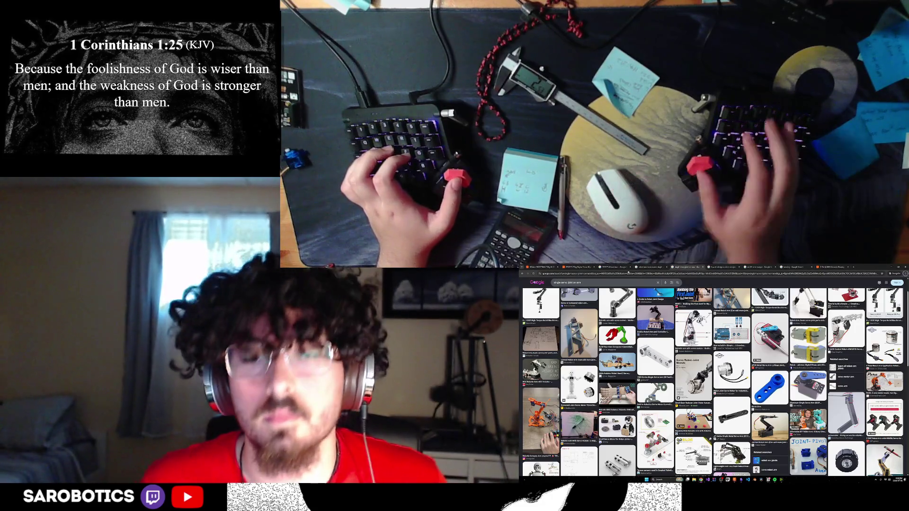
key("alt+Tab")
key("alt+Tab")
key("alt+Tab")
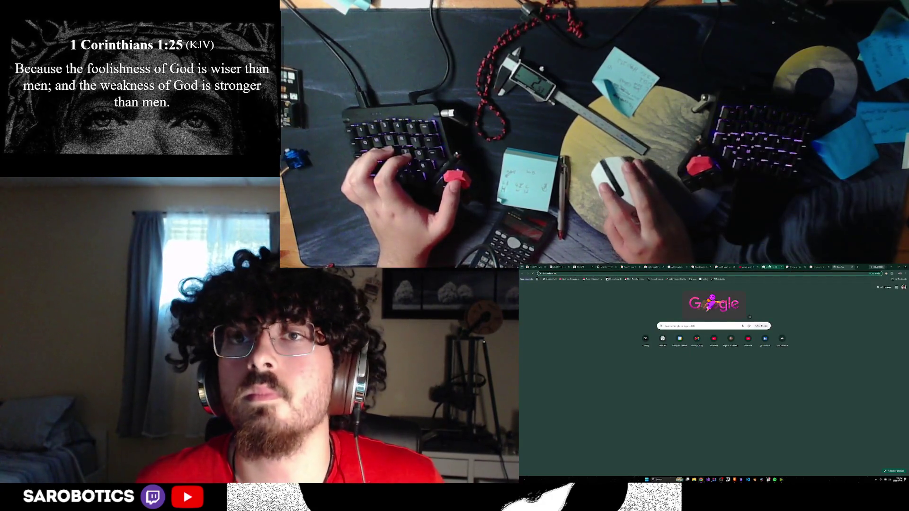
left_click(748, 267)
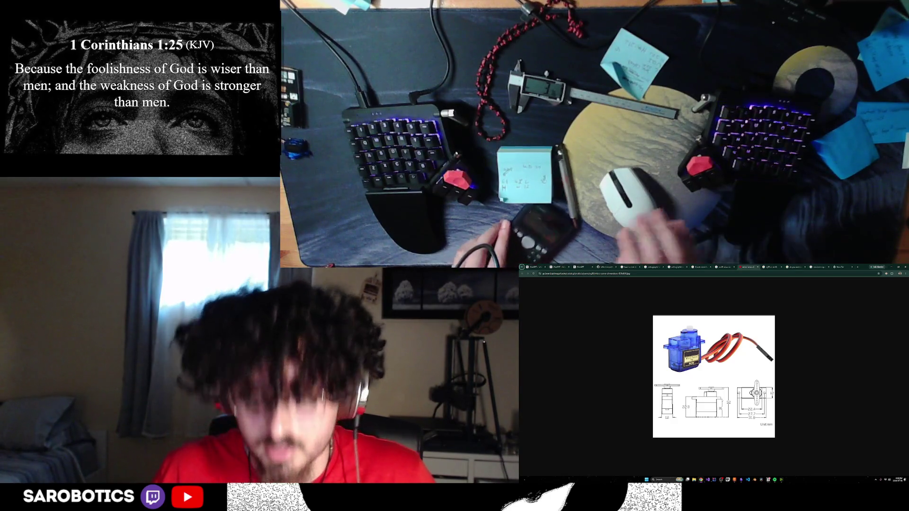
key("ctrl+w")
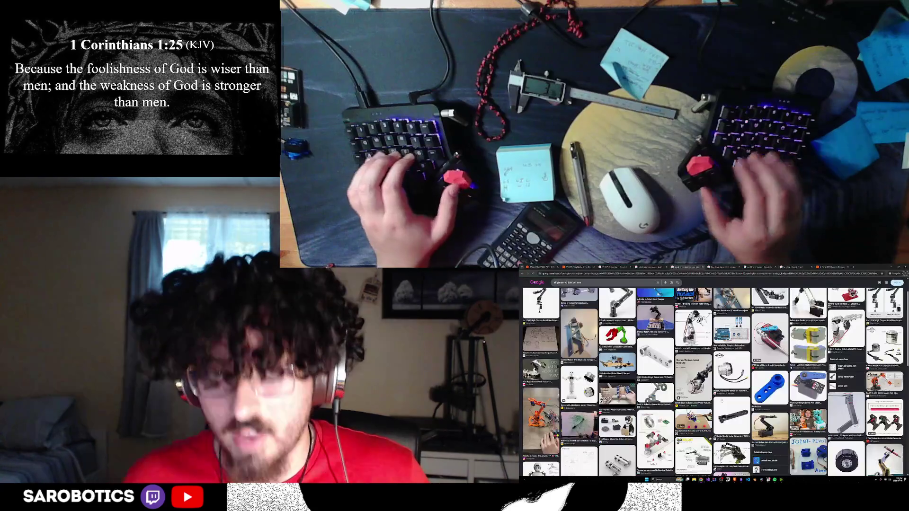
Back in Fusion 360, measure the box face, viewing it from another angle
key("alt+Tab")
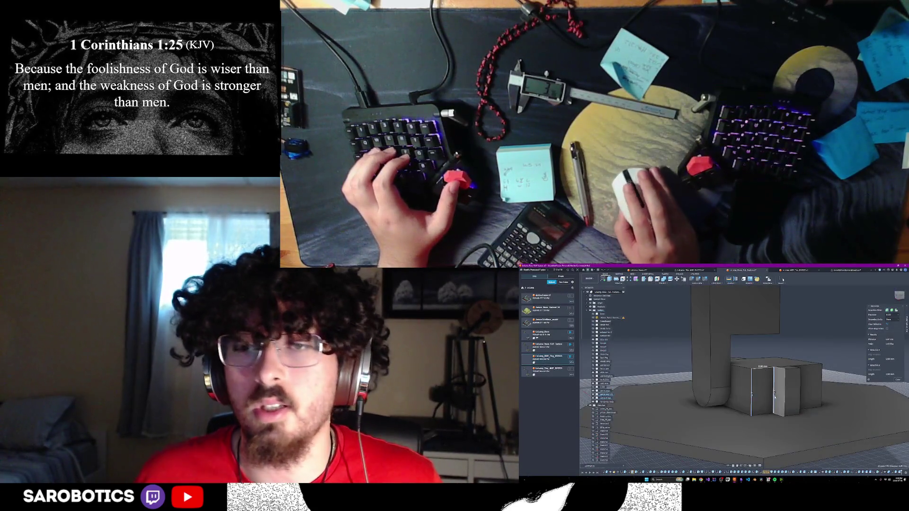
scroll(776, 388, "up", 1)
left_click(775, 387)
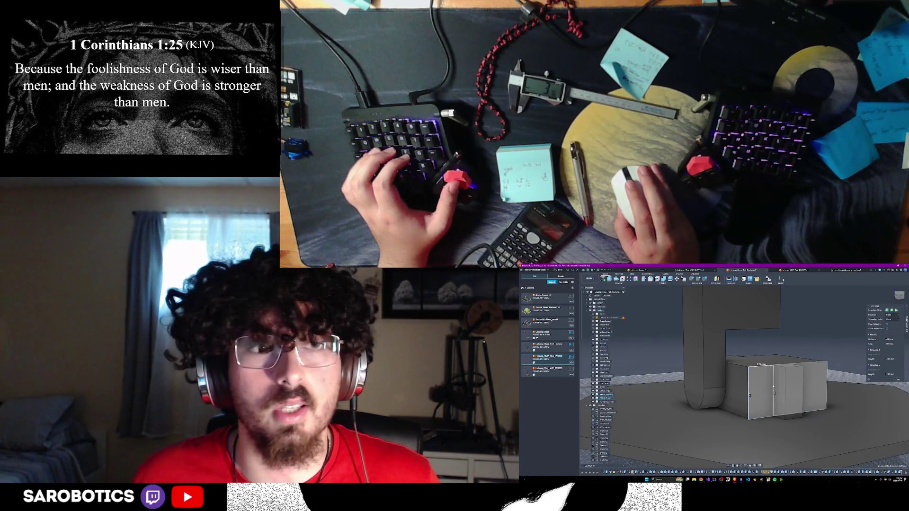
middle_click_drag(774, 387, 847, 366, "shift")
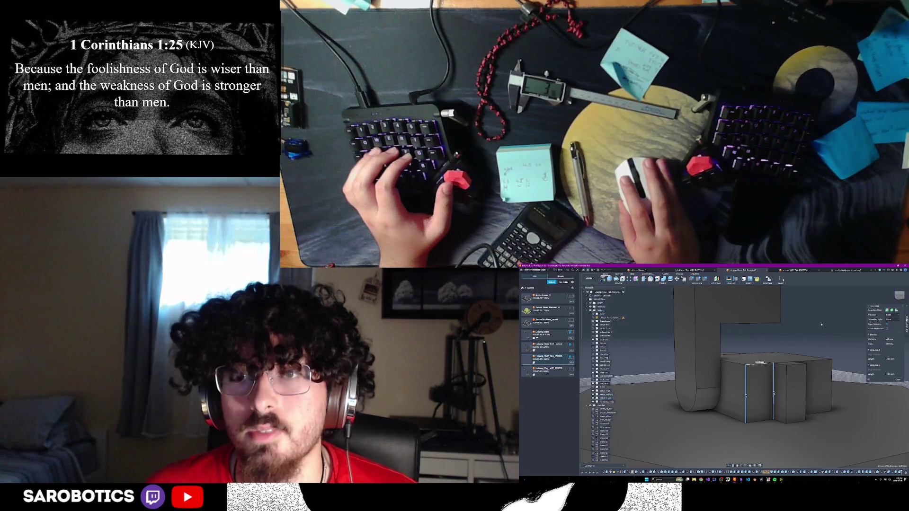
key("Escape")
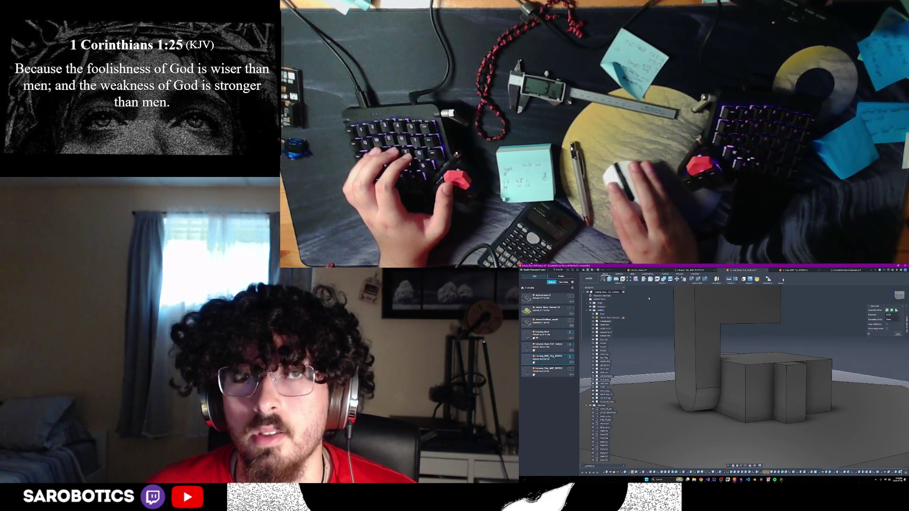
Extrude the small block's front face by -1005
key("e")
left_click(779, 382)
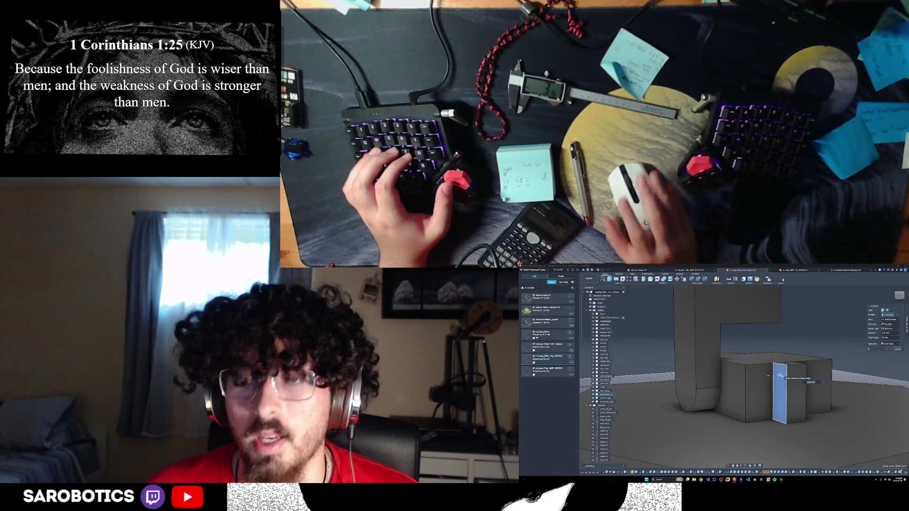
type("-10")
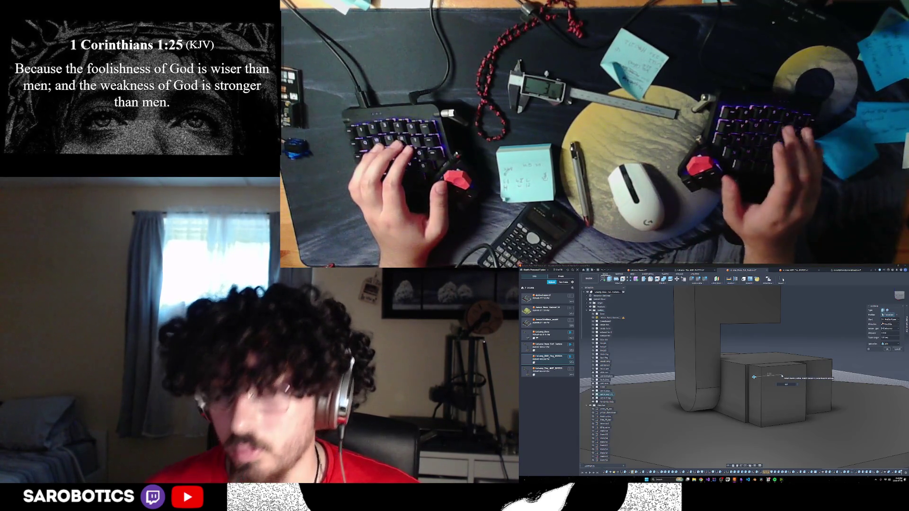
type("05")
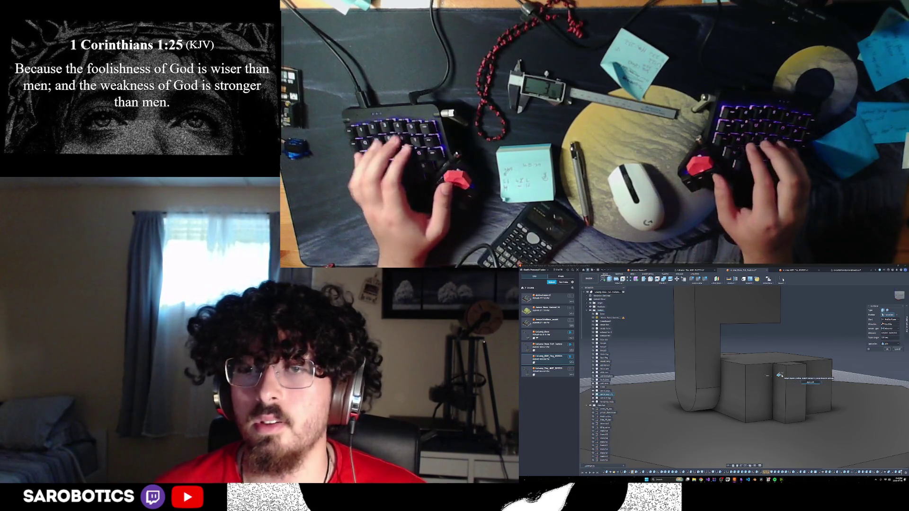
key("Return")
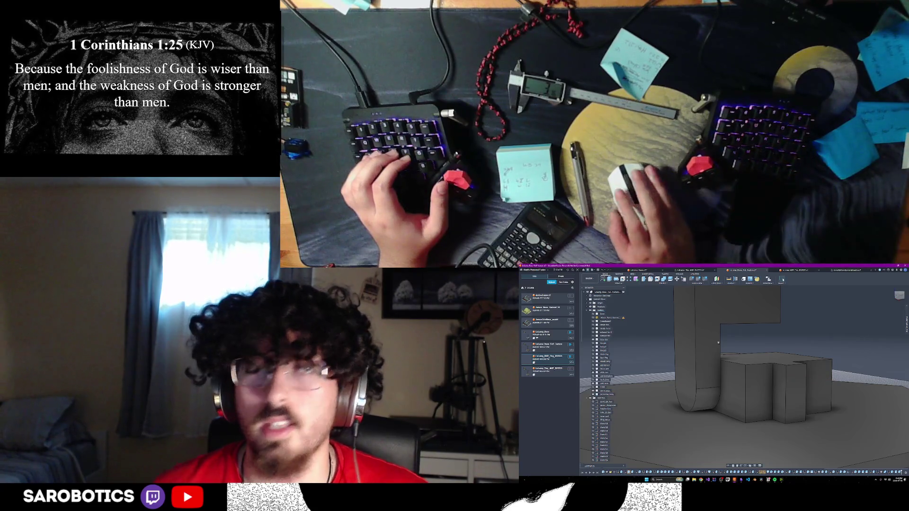
Measure the distance between the block's two vertical edges
key("i")
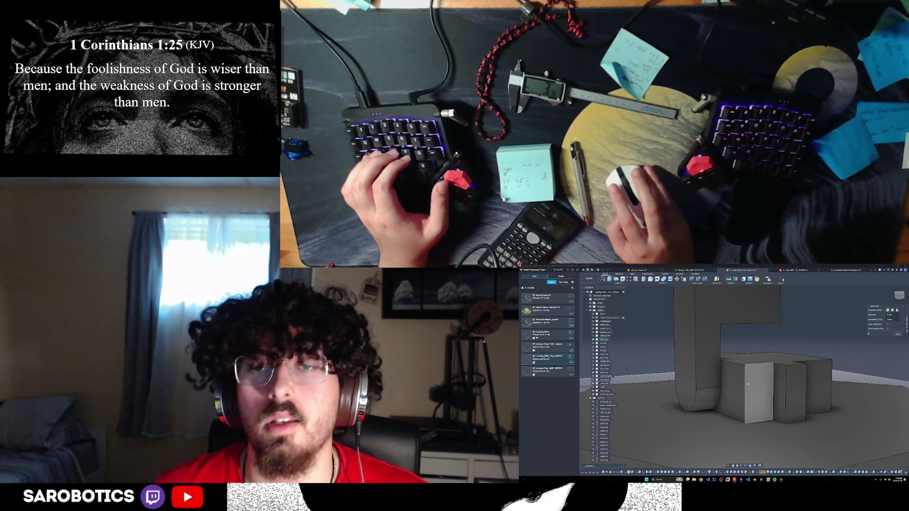
left_click(771, 387)
left_click(773, 386)
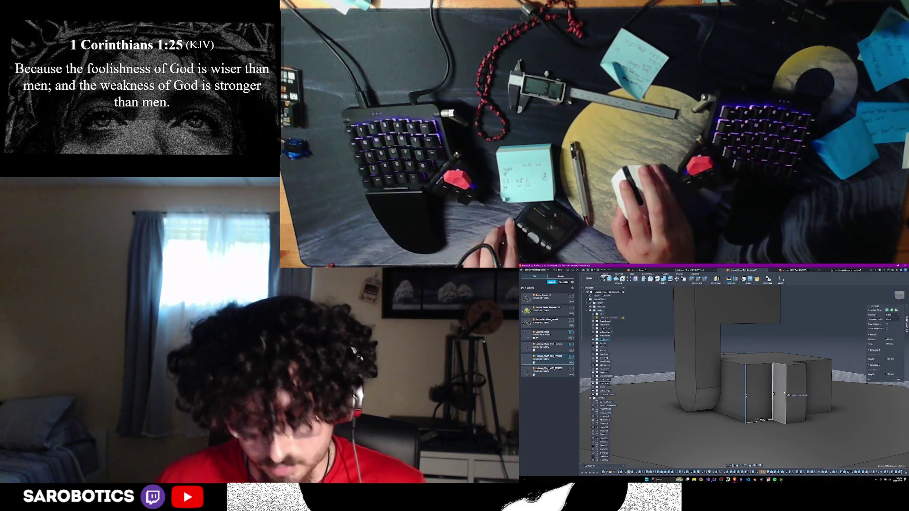
mouse_move(784, 394)
middle_mouse_down("shift")
mouse_move(785, 387)
mouse_move(774, 426)
mouse_move(760, 401)
middle_mouse_up("shift")
Start an extrude on the small box's front face and drag it inward as a cut
right_click(760, 401)
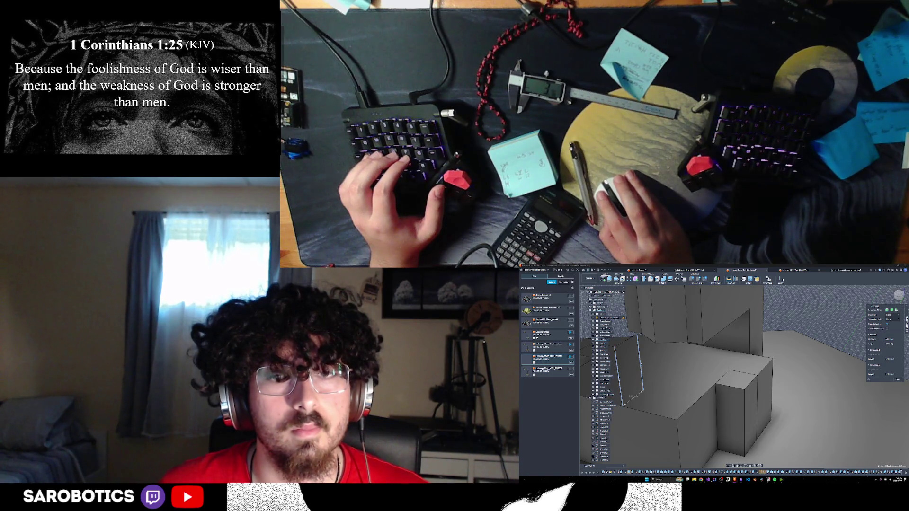
left_click(732, 423)
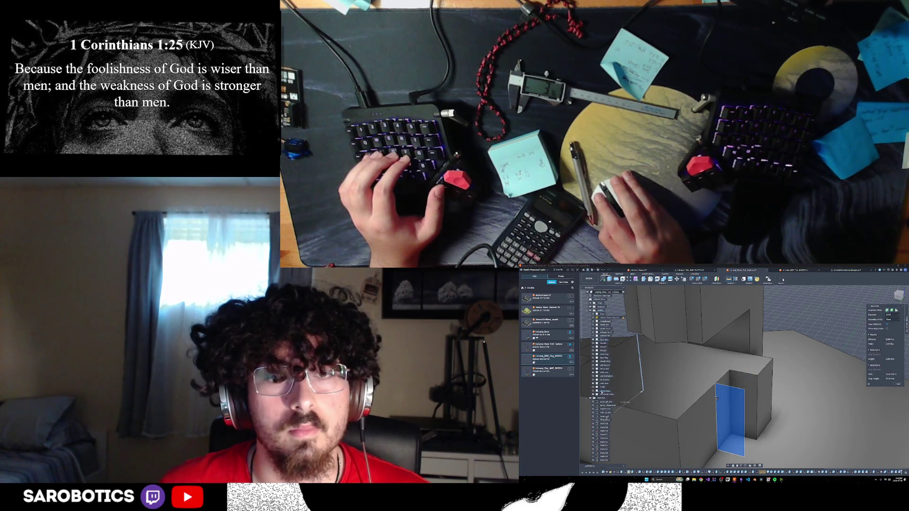
left_click(814, 357)
left_click(813, 358)
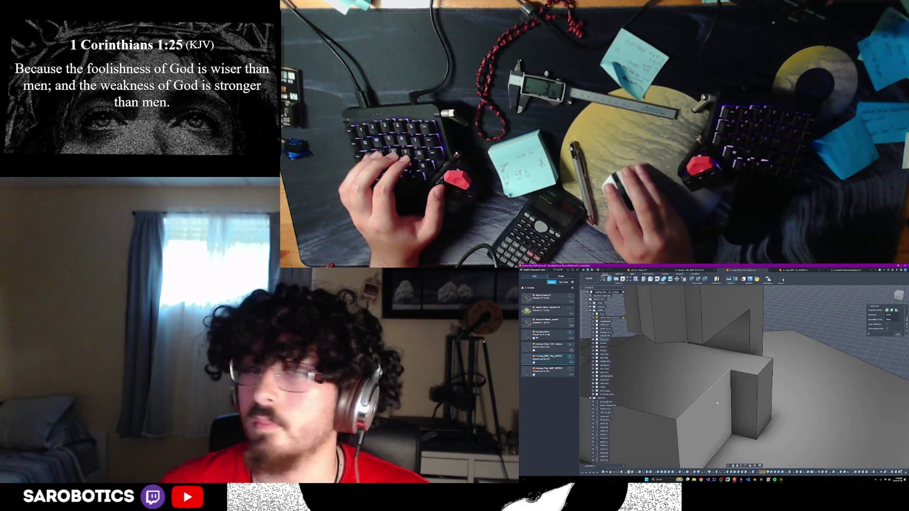
left_click(744, 408)
key("e")
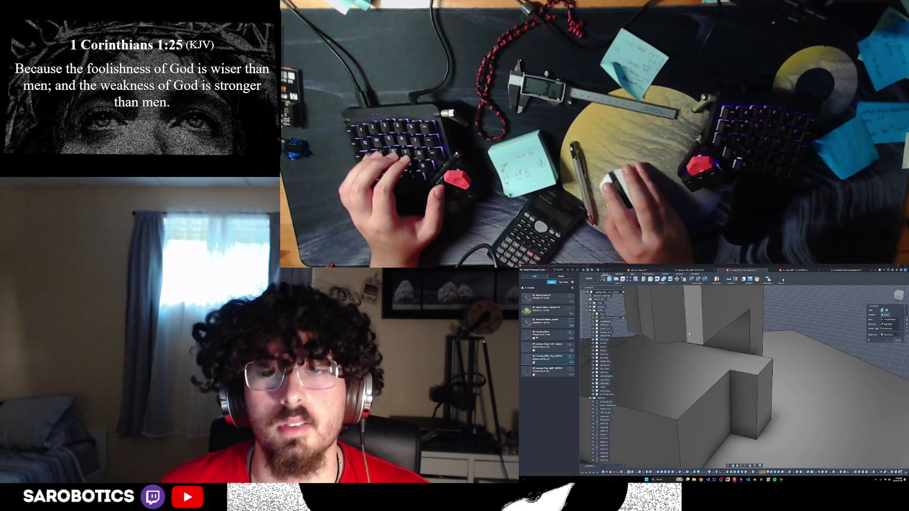
left_click(750, 392)
mouse_move(750, 392)
left_mouse_down()
mouse_move(789, 349)
mouse_move(769, 380)
left_mouse_up()
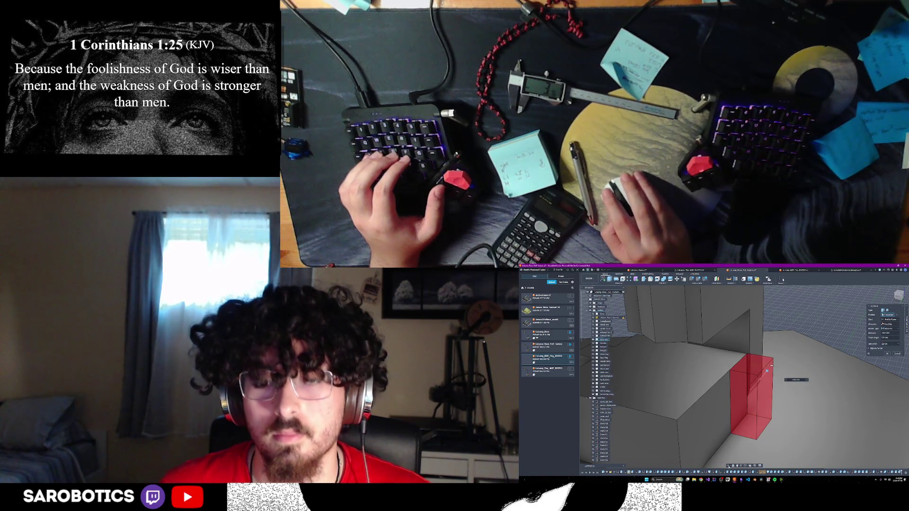
Set the cut depth to 10005 and apply the cut to the small block
right_click(765, 391)
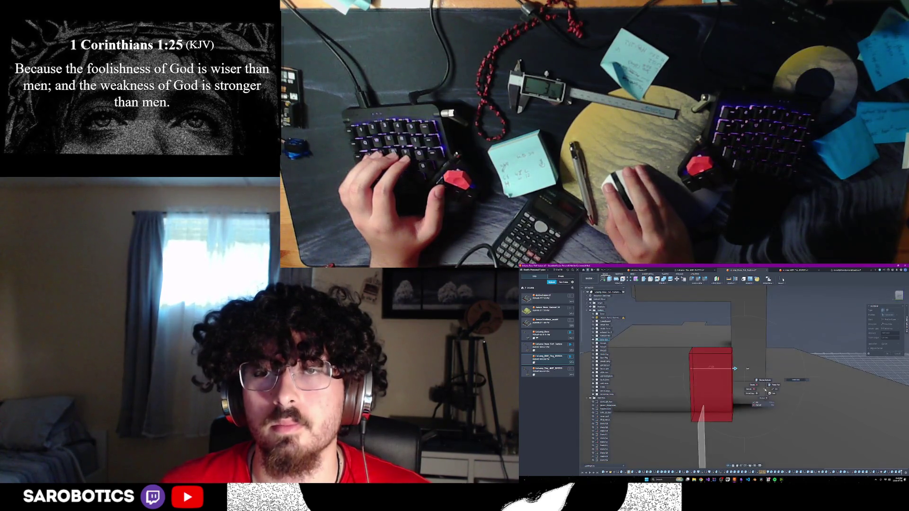
left_click(772, 391)
left_click_drag(734, 368, 735, 368)
scroll(735, 368, "up", 5)
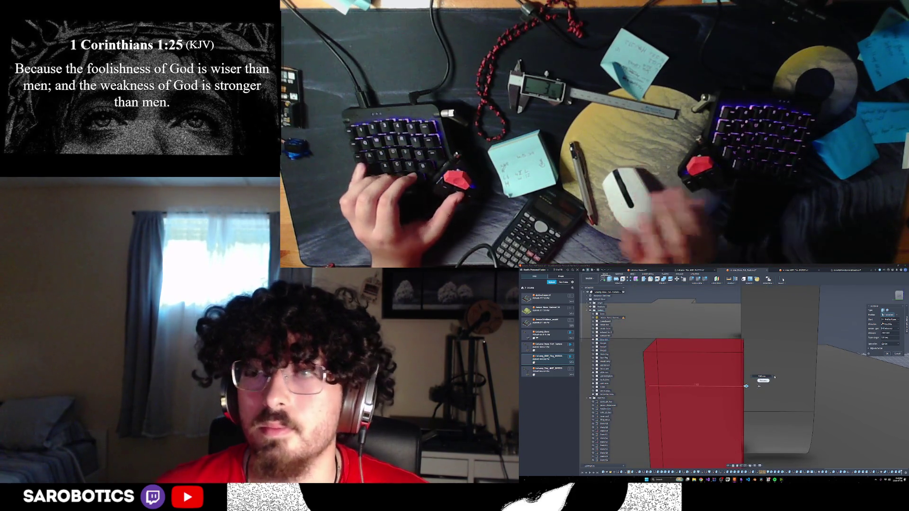
type("500")
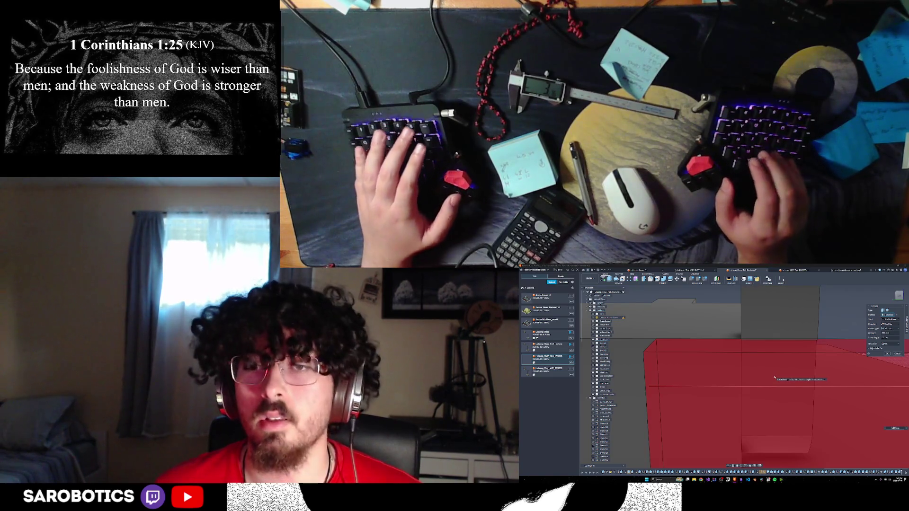
key("BackSpace")
key("BackSpace")
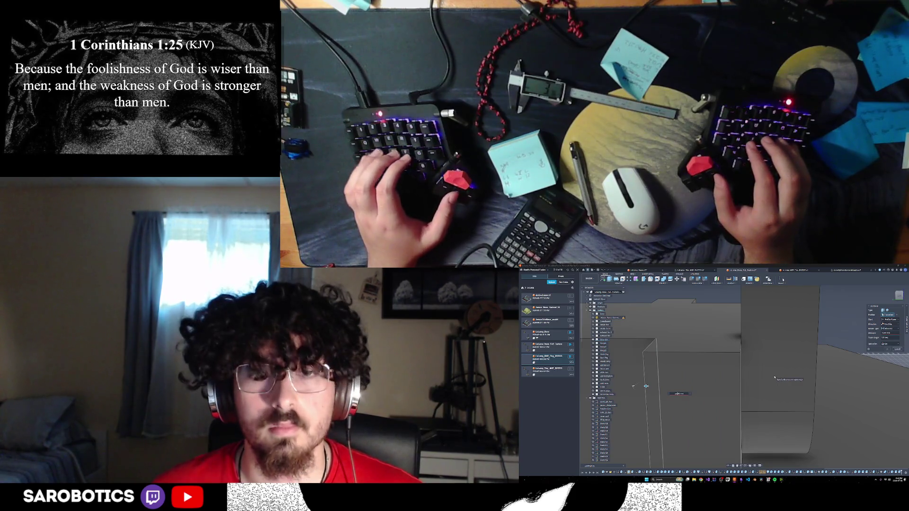
type("10")
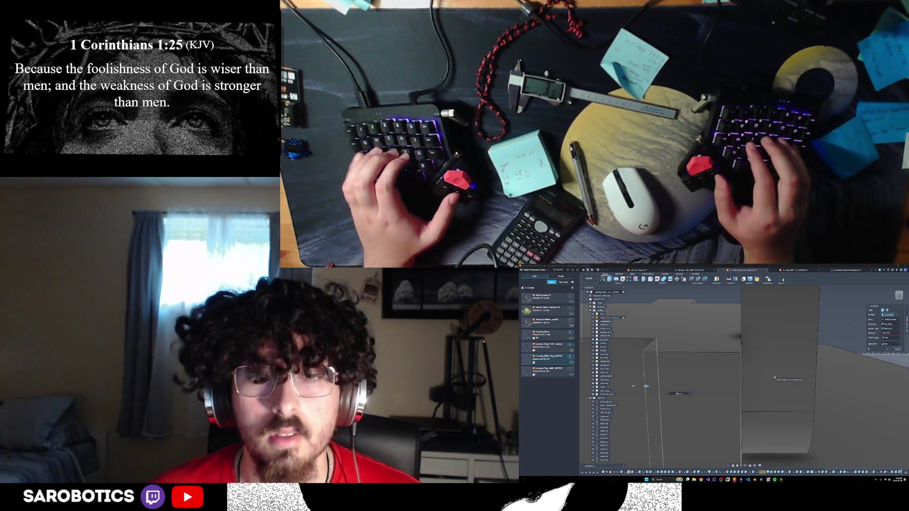
type("0")
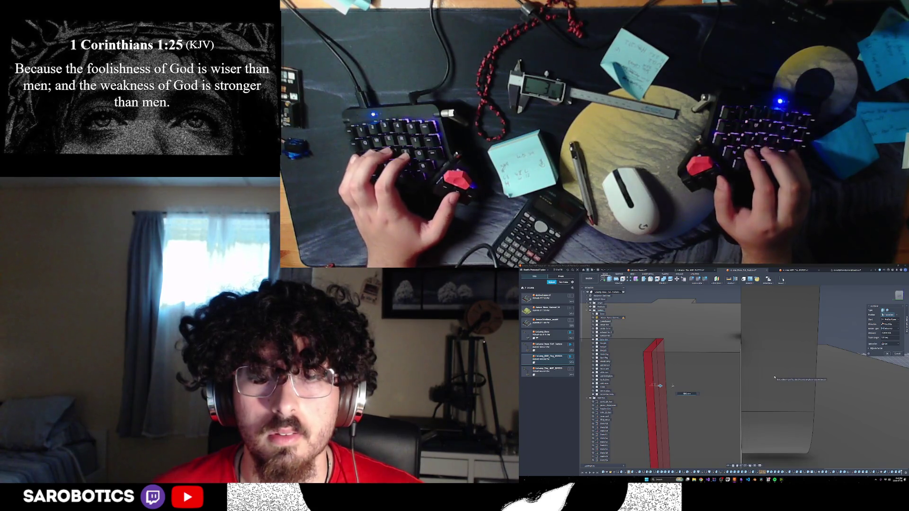
type("0")
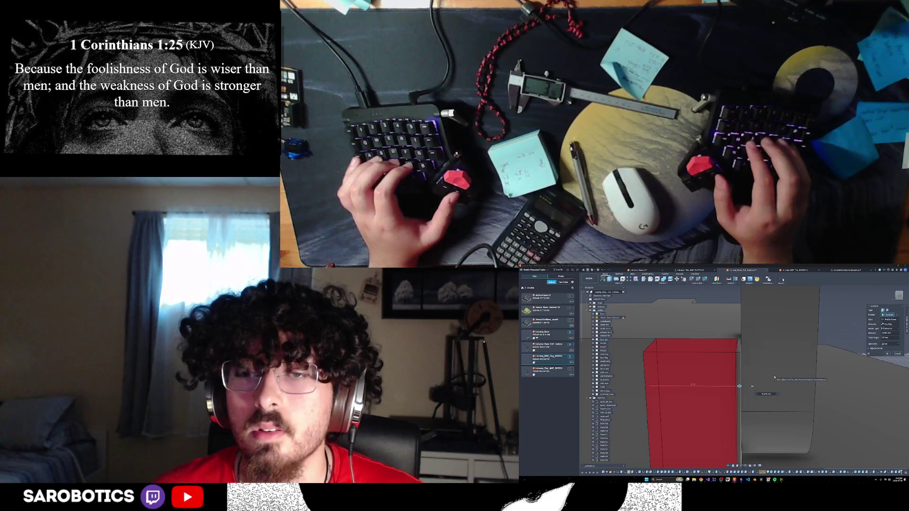
type("5")
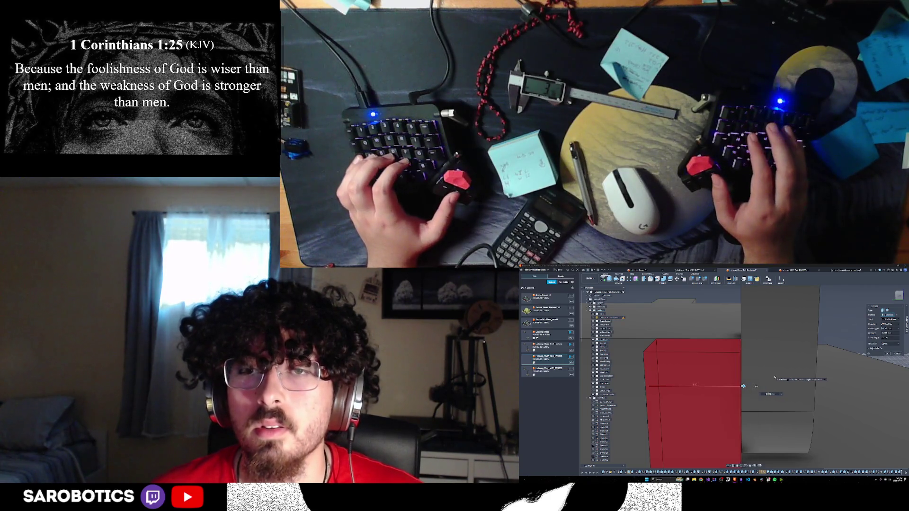
key("Return")
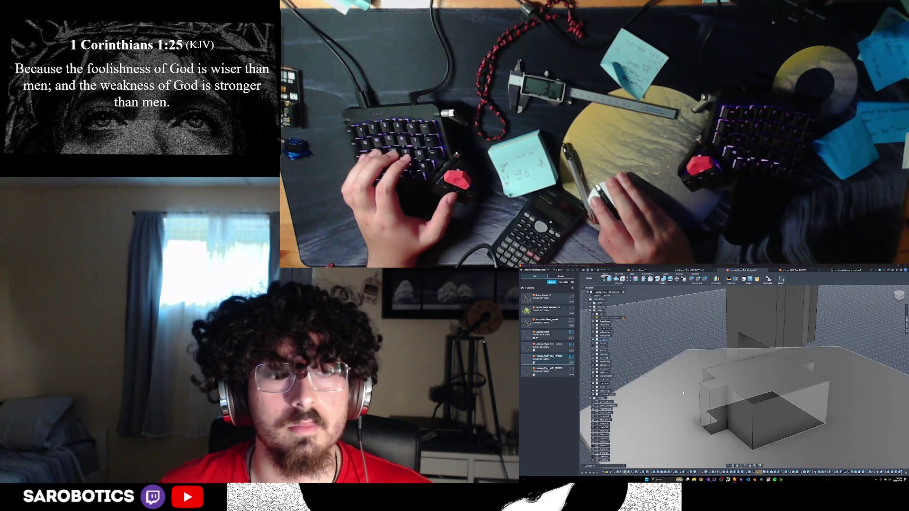
Measure the body's vertical edges and the large box's top face
mouse_move(732, 460)
middle_mouse_down("shift")
mouse_move(684, 416)
mouse_move(739, 397)
middle_mouse_up("shift")
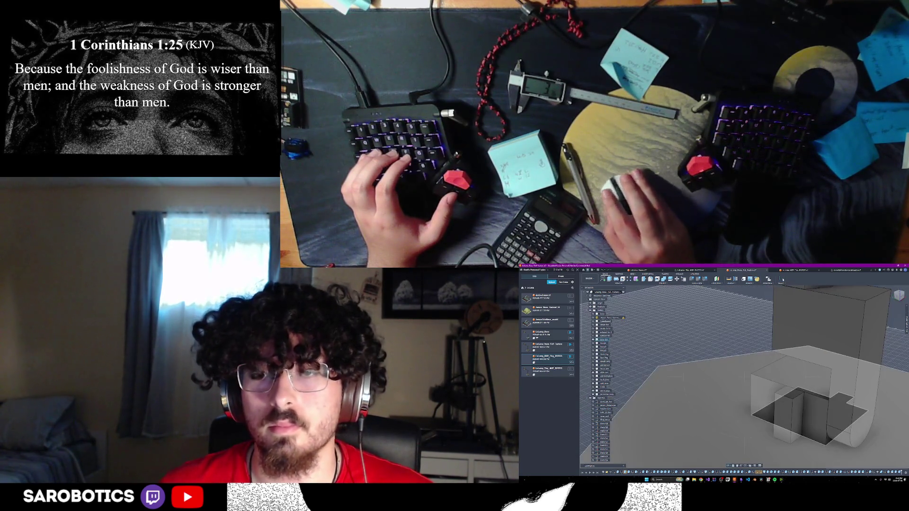
middle_click_drag(793, 405, 808, 420, "shift")
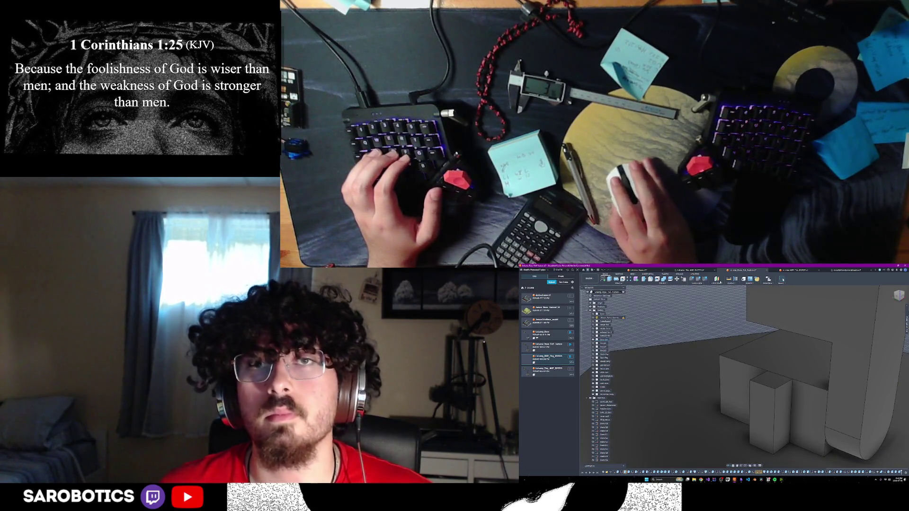
key("i")
left_click(792, 412)
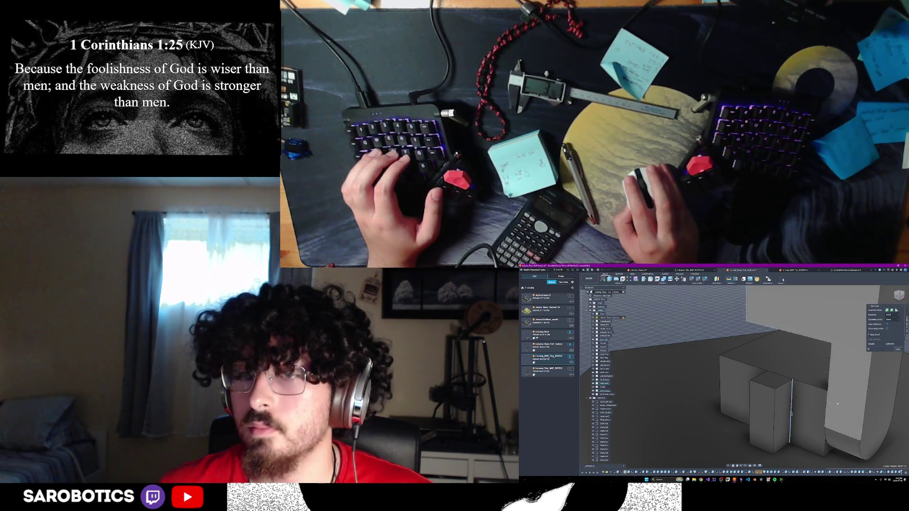
left_click(828, 405)
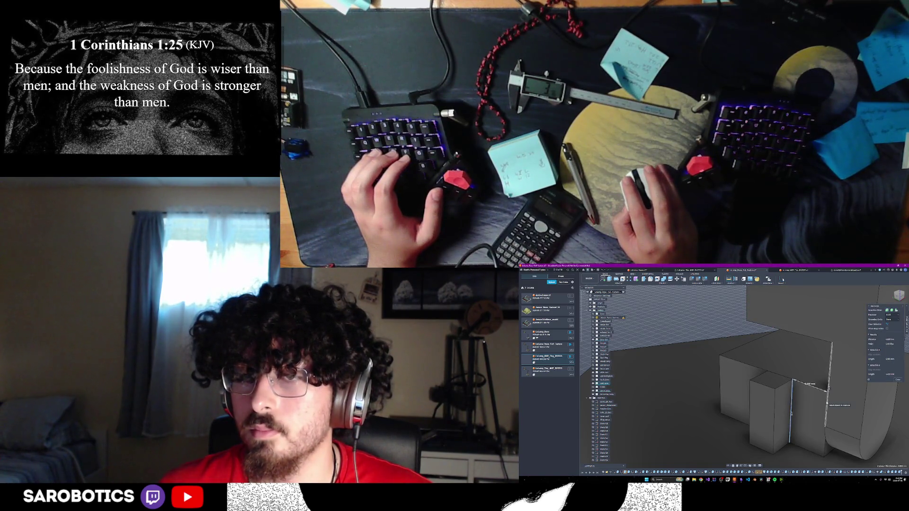
scroll(828, 404, "up", 3)
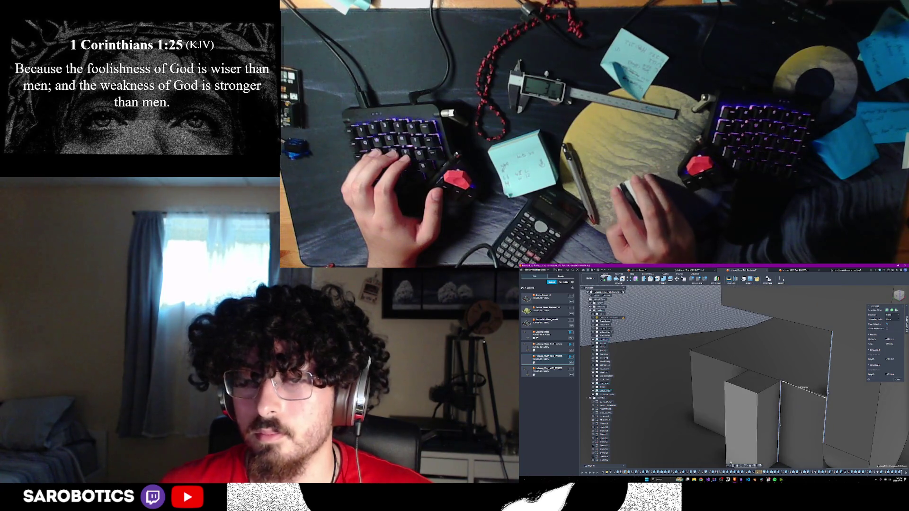
mouse_move(828, 404)
middle_mouse_down("shift")
mouse_move(807, 341)
mouse_move(796, 408)
middle_mouse_up("shift")
left_click(807, 341)
left_click(780, 408)
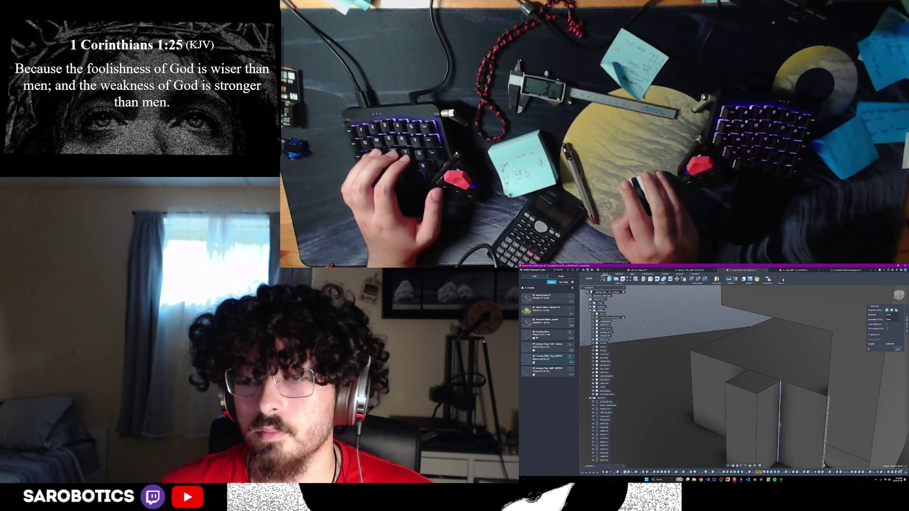
left_click(825, 444)
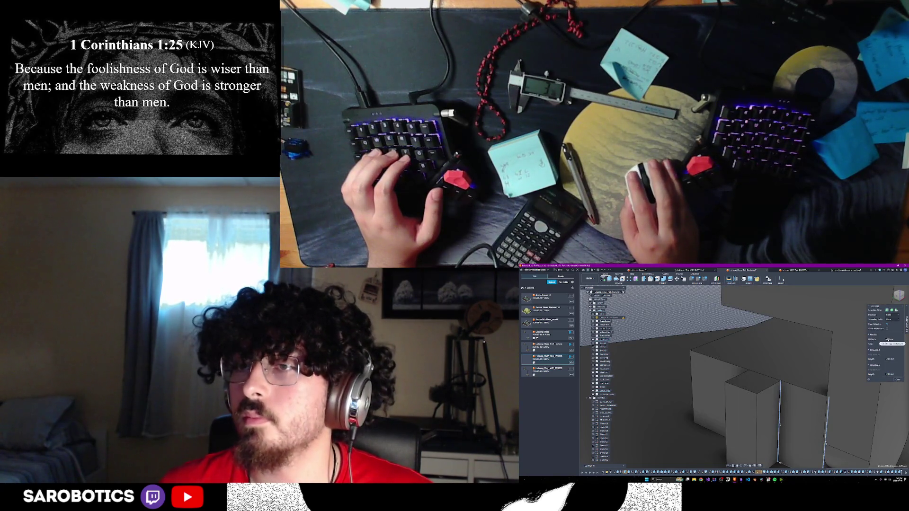
left_click(898, 380)
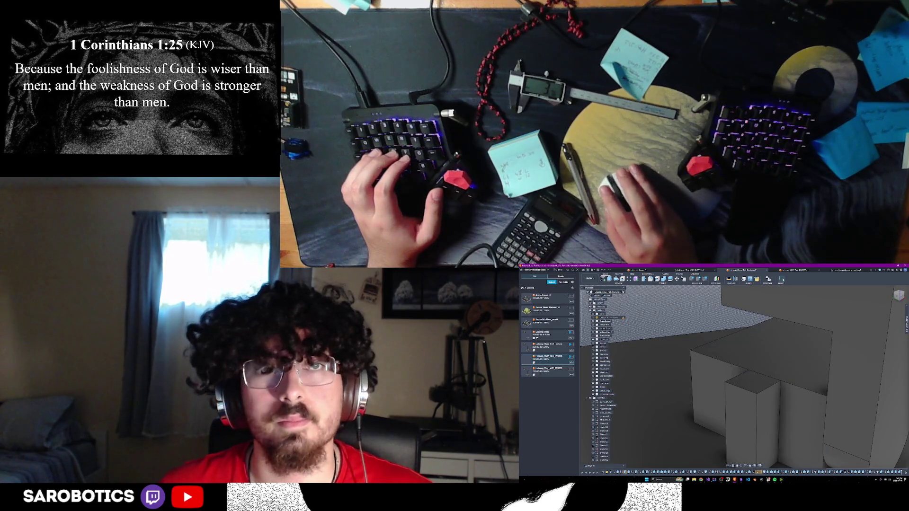
Extrude the narrow front face by 600
key("e")
left_click(775, 404)
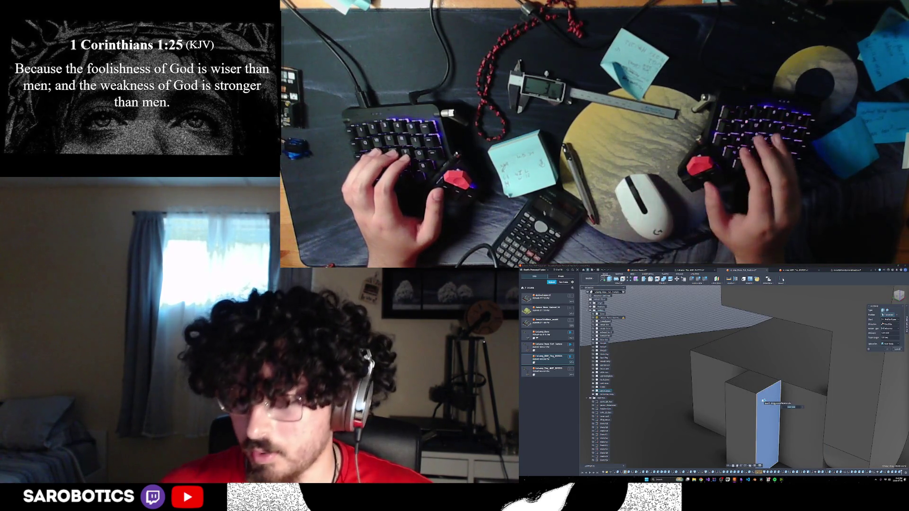
type("600")
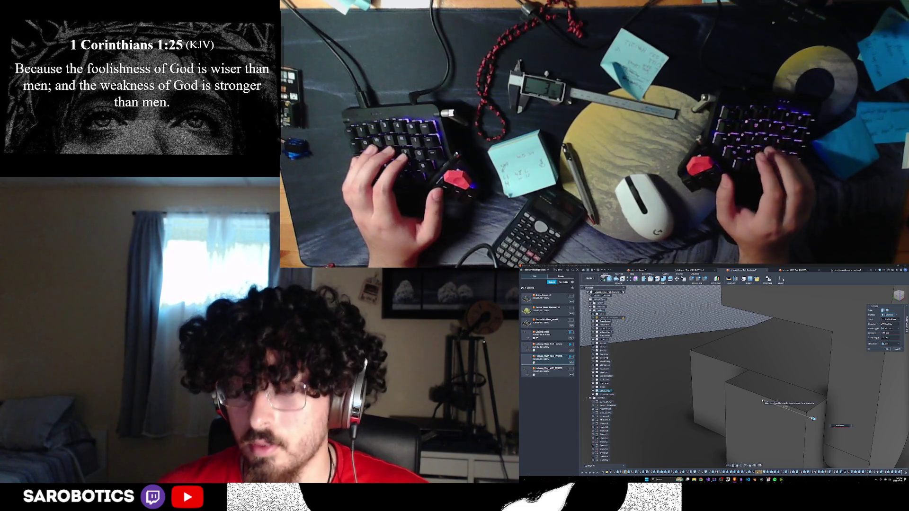
key("Tab")
key("Return")
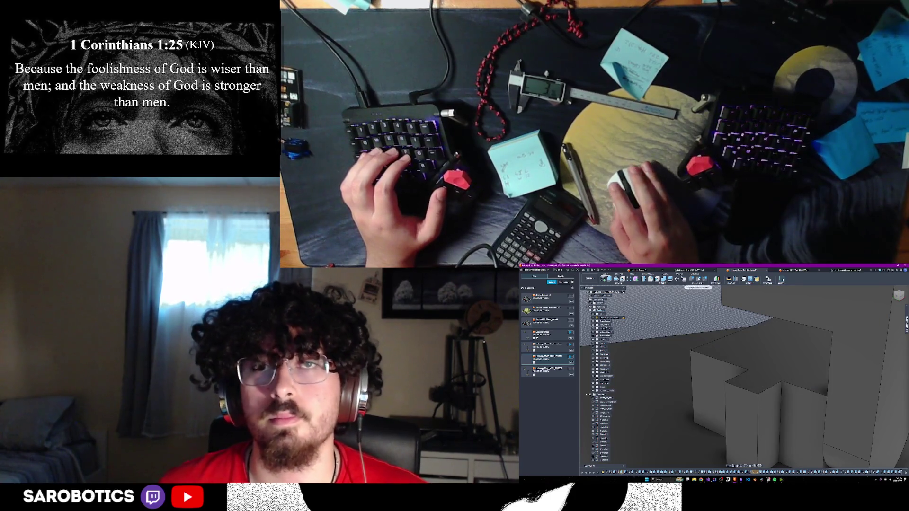
Measure the new box's edges and right side face
left_click(783, 280)
left_click(781, 426)
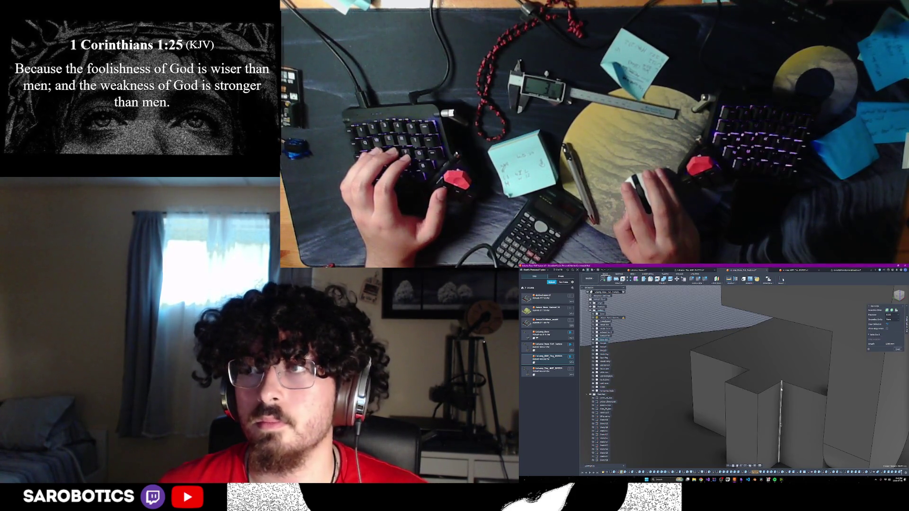
left_click(825, 462)
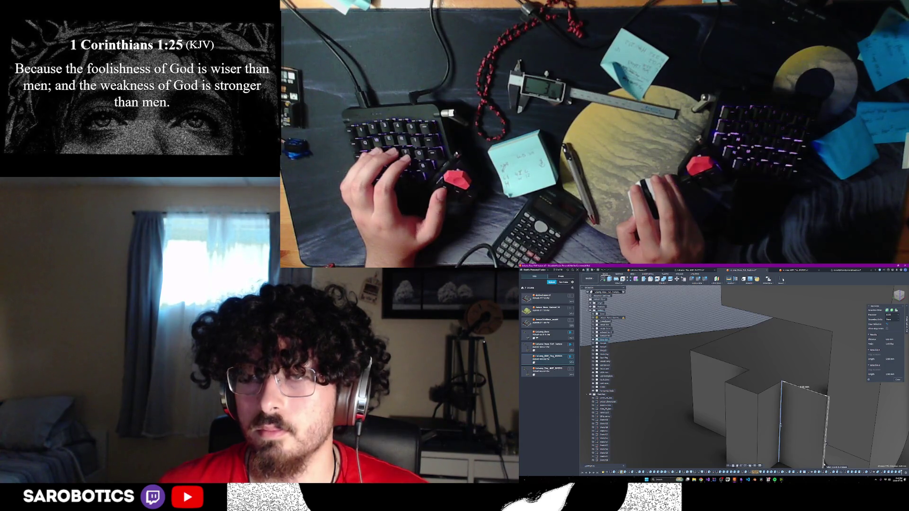
left_click(701, 311)
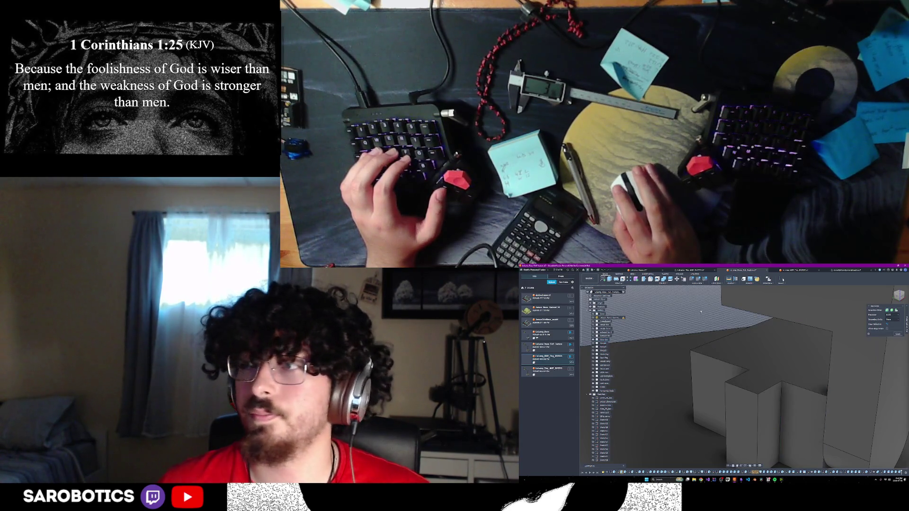
middle_click_drag(701, 311, 789, 420, "shift")
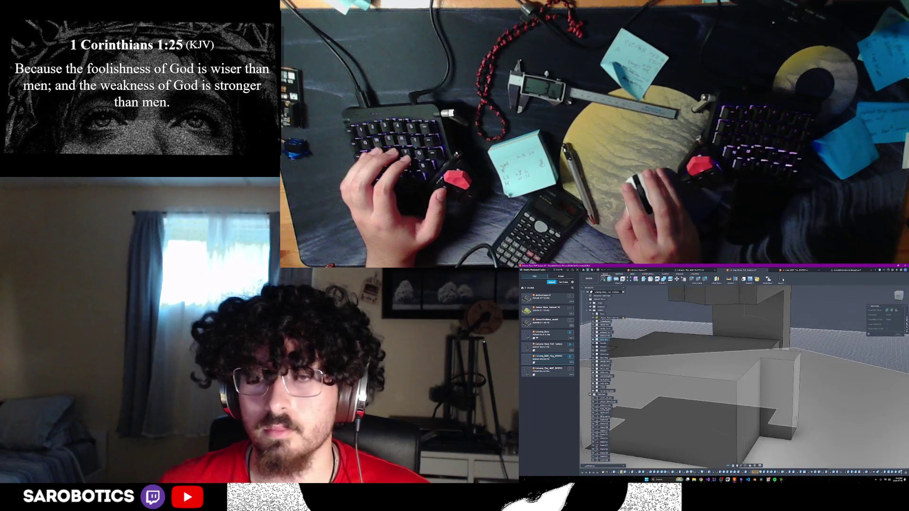
left_click(779, 380)
mouse_move(779, 380)
middle_mouse_down("shift")
mouse_move(748, 397)
mouse_move(739, 379)
middle_mouse_up("shift")
middle_click_drag(847, 326, 739, 379, "shift")
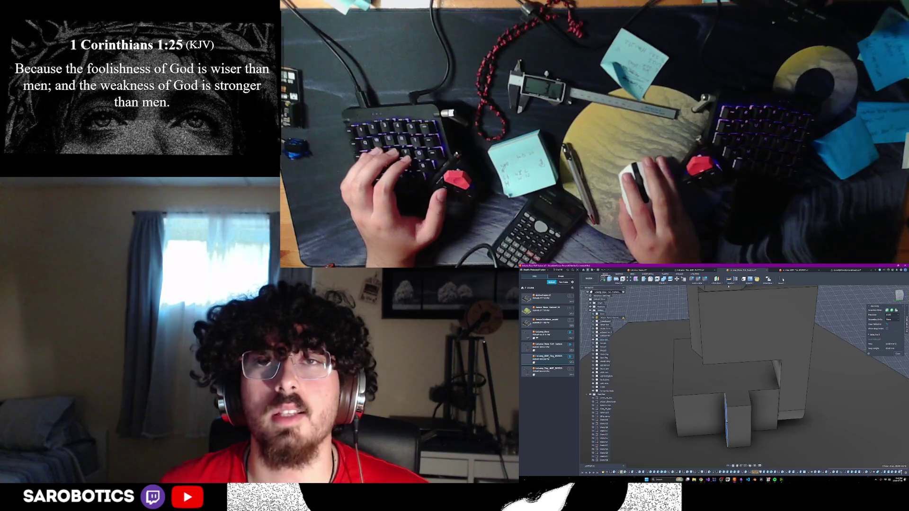
left_click(751, 419)
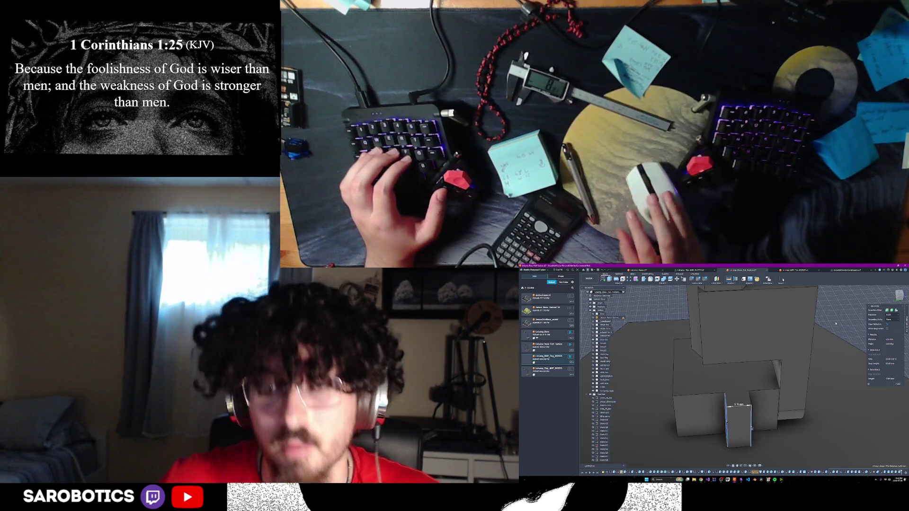
key("Escape")
Extrude the base profile as a New Body
middle_click_drag(758, 360, 727, 393, "shift")
left_click(729, 445)
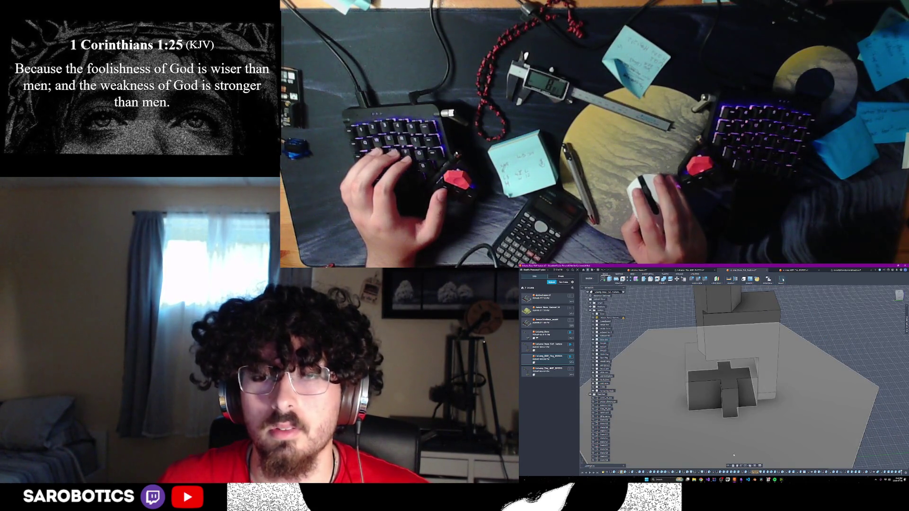
middle_click_drag(733, 453, 715, 442, "shift")
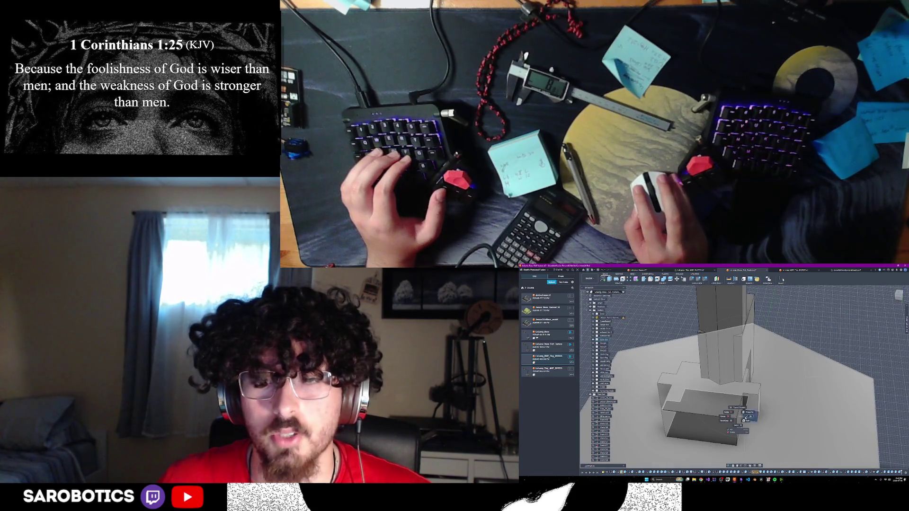
key("Escape")
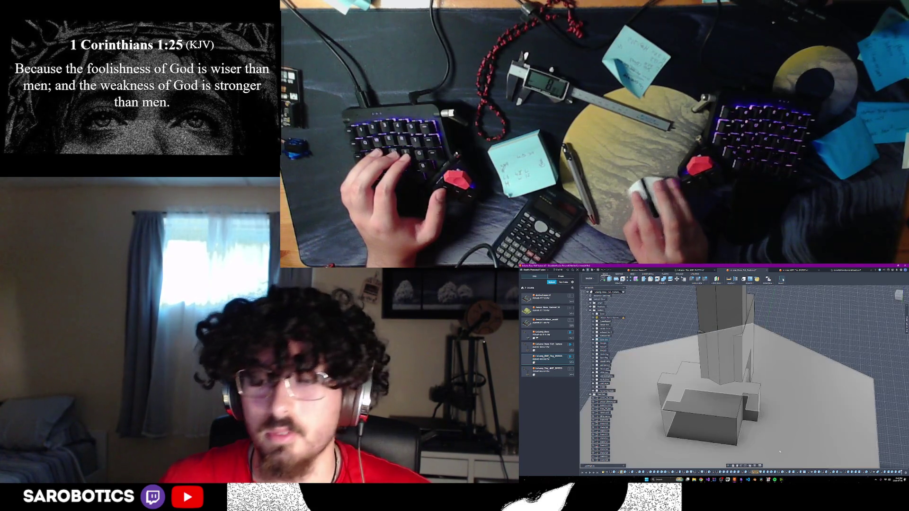
left_click(805, 389)
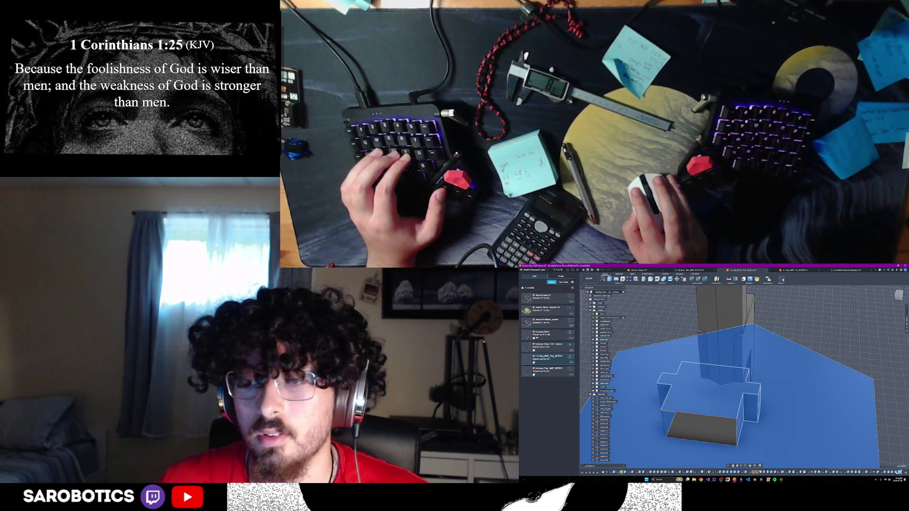
key("e")
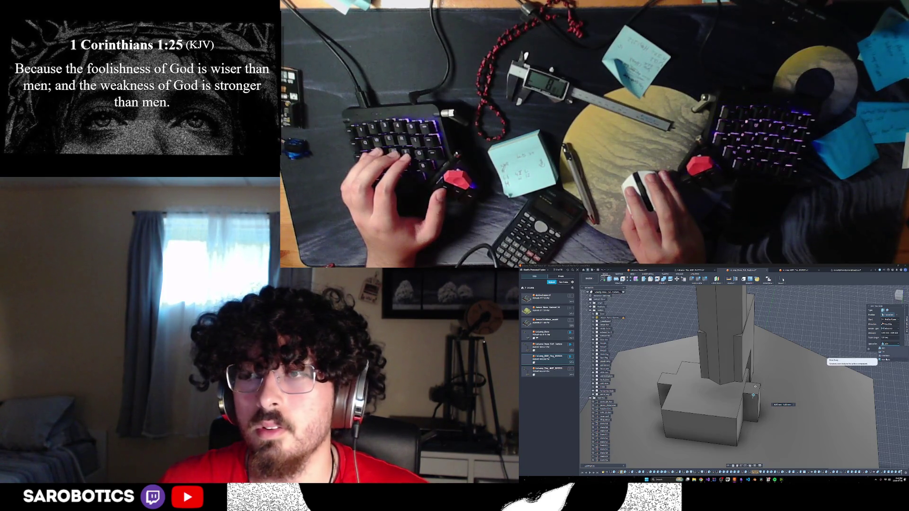
left_click(883, 360)
left_click(886, 349)
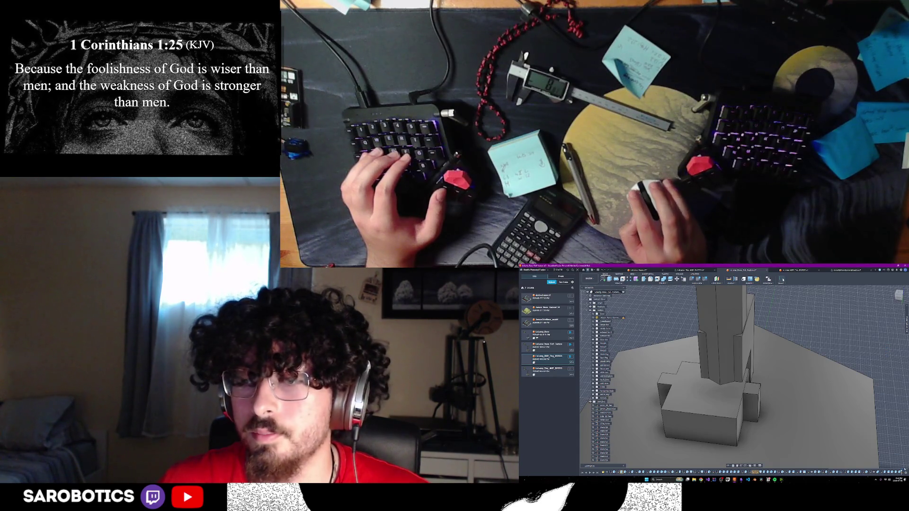
Extrude the small box profile as a separate New Body and inspect the result
left_click(805, 426)
left_click(701, 407)
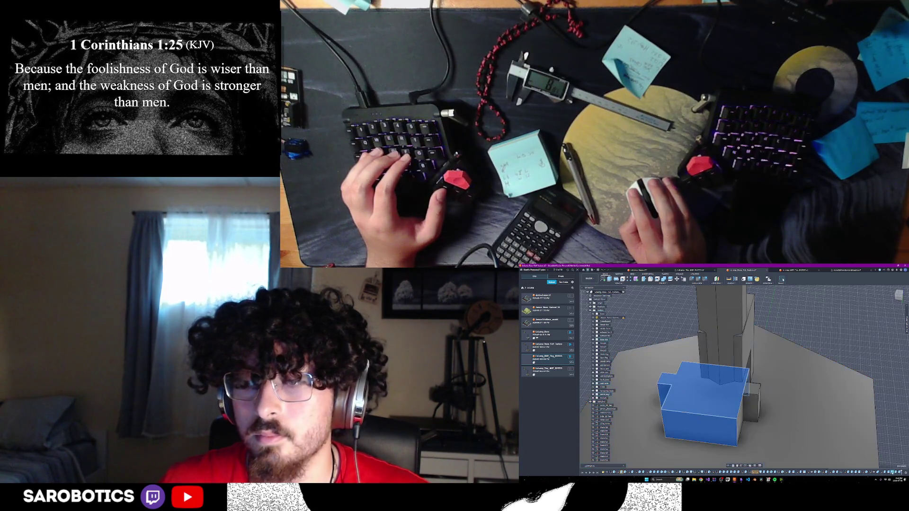
key("Escape")
left_click(675, 379)
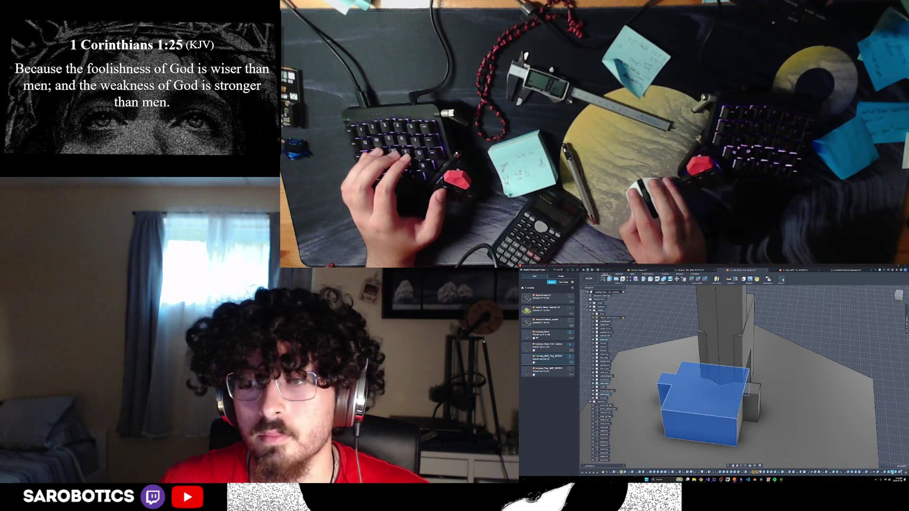
key("e")
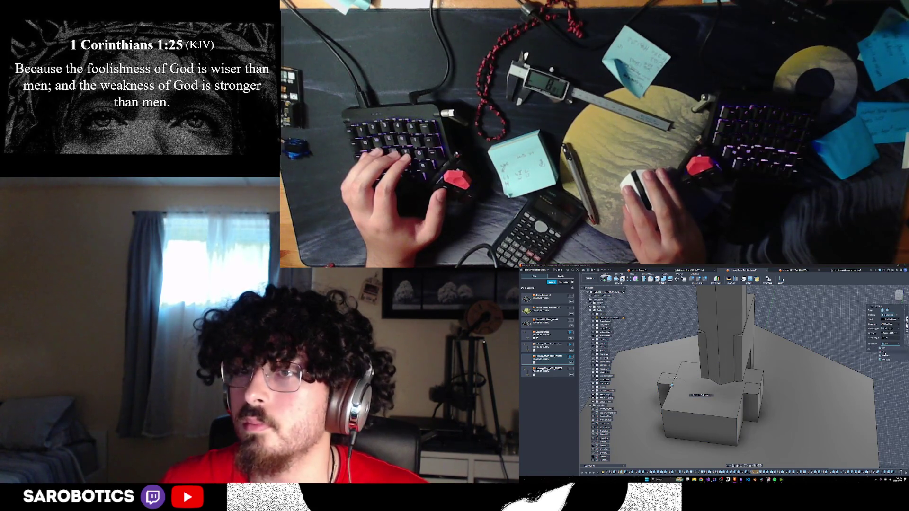
left_click(886, 360)
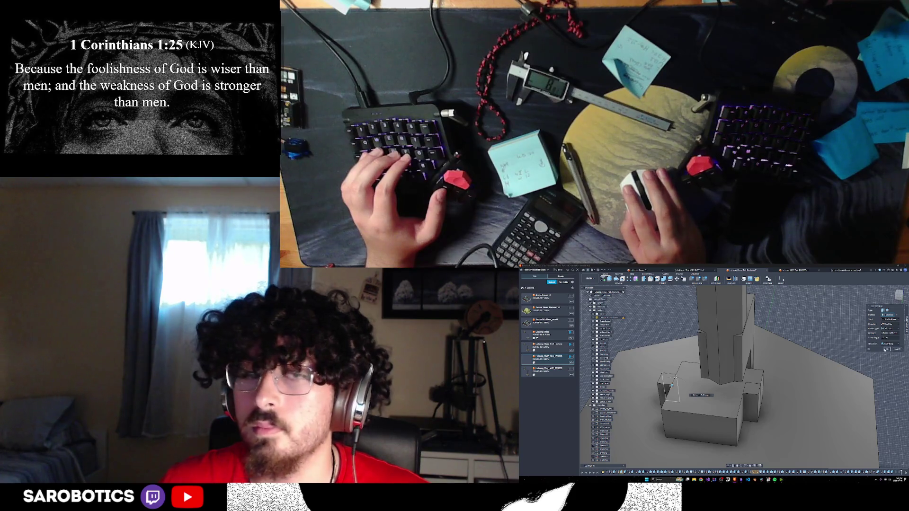
left_click(886, 349)
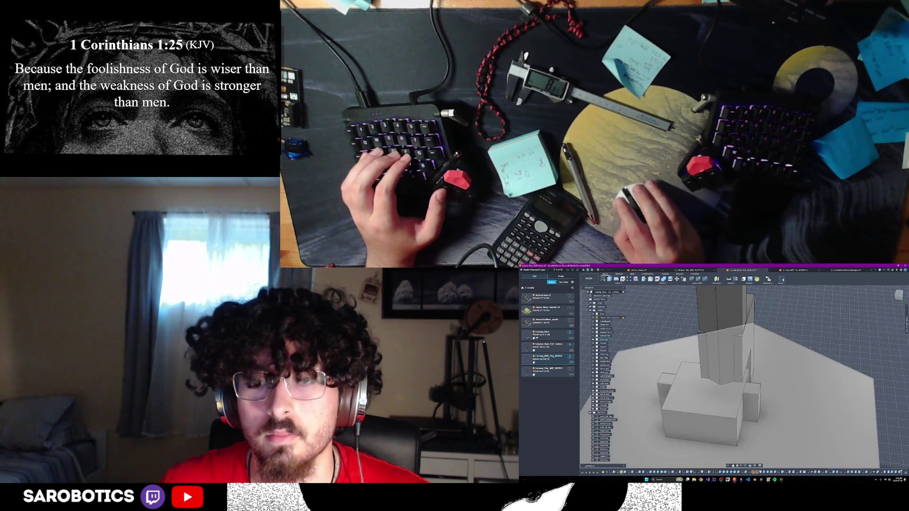
middle_click_drag(744, 379, 800, 358, "shift")
middle_click_drag(690, 406, 687, 411, "shift")
scroll(791, 411, "up", 5)
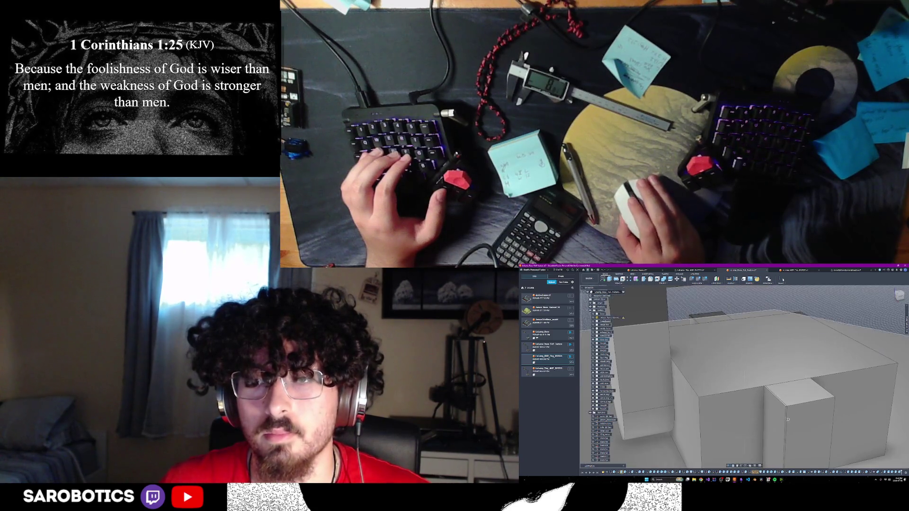
Combine the small box into the grey block
middle_click_drag(792, 410, 784, 422, "shift")
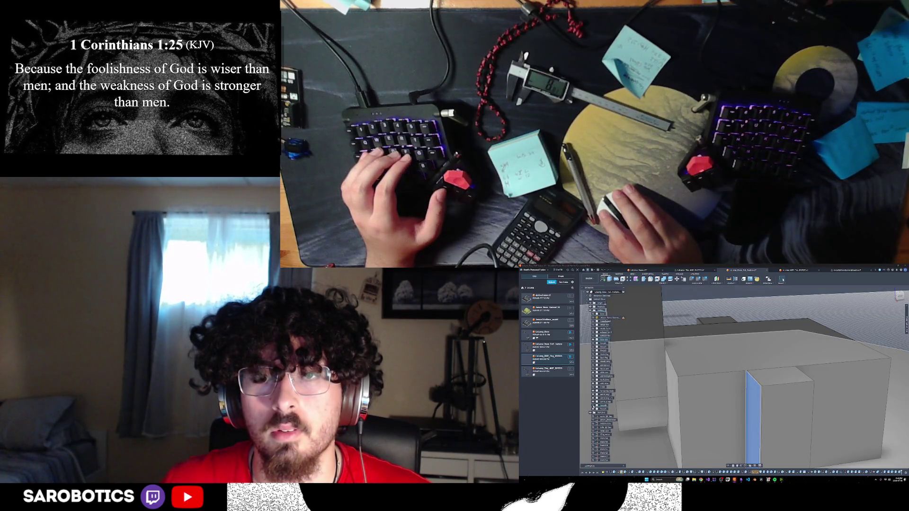
middle_click_drag(805, 332, 835, 321, "shift")
left_click(829, 321)
scroll(695, 342, "up", 3)
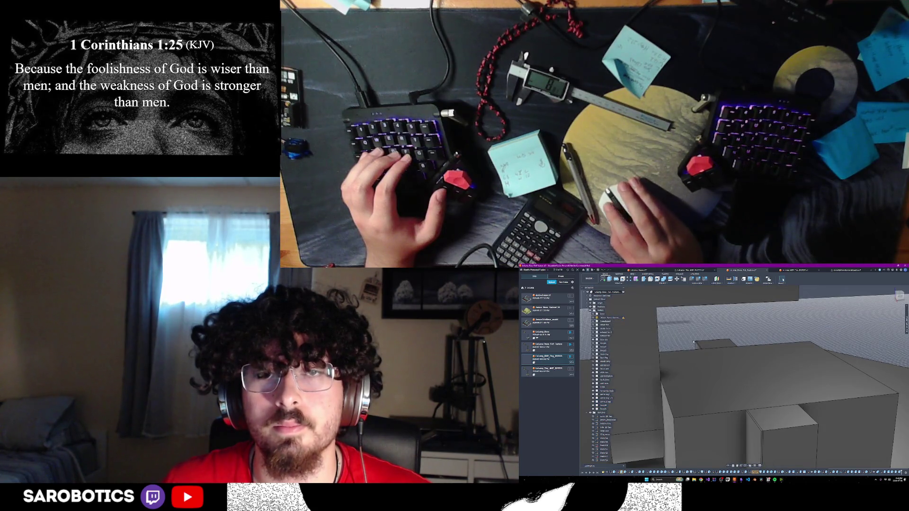
middle_click_drag(706, 347, 761, 435, "shift")
key("c")
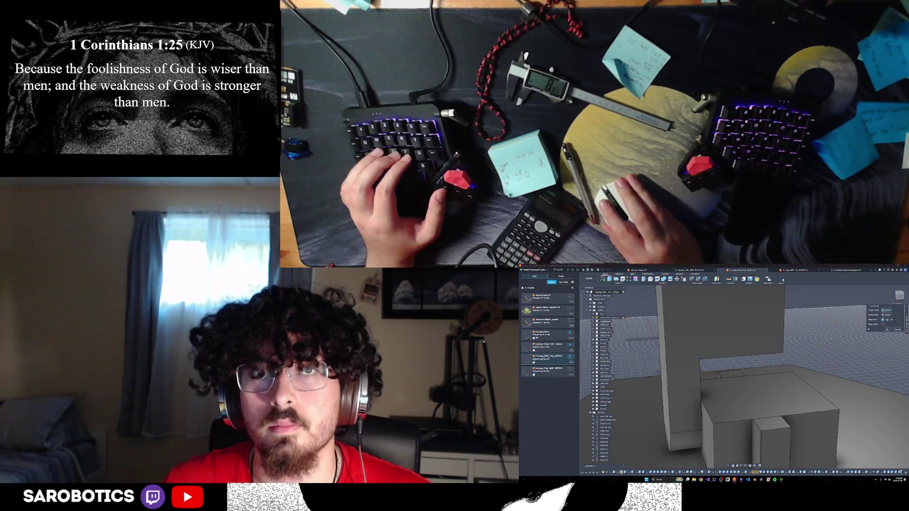
left_click(763, 442)
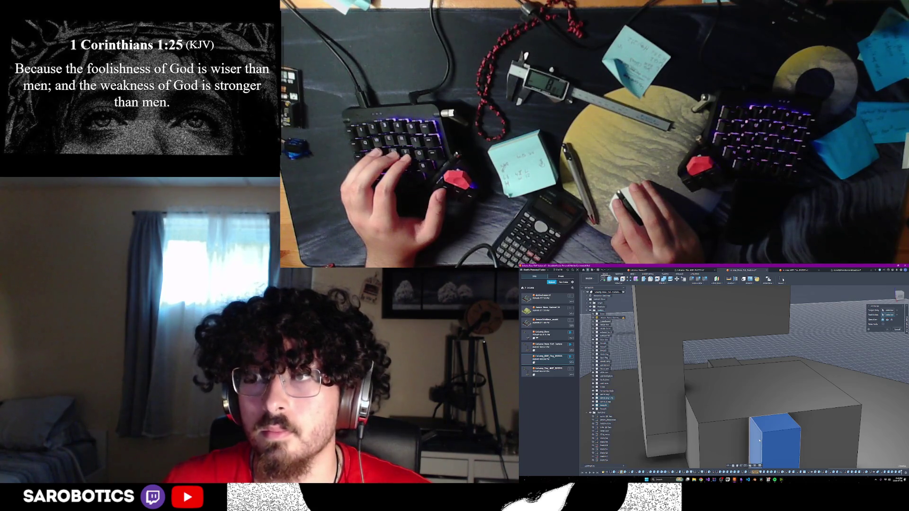
left_click(887, 330)
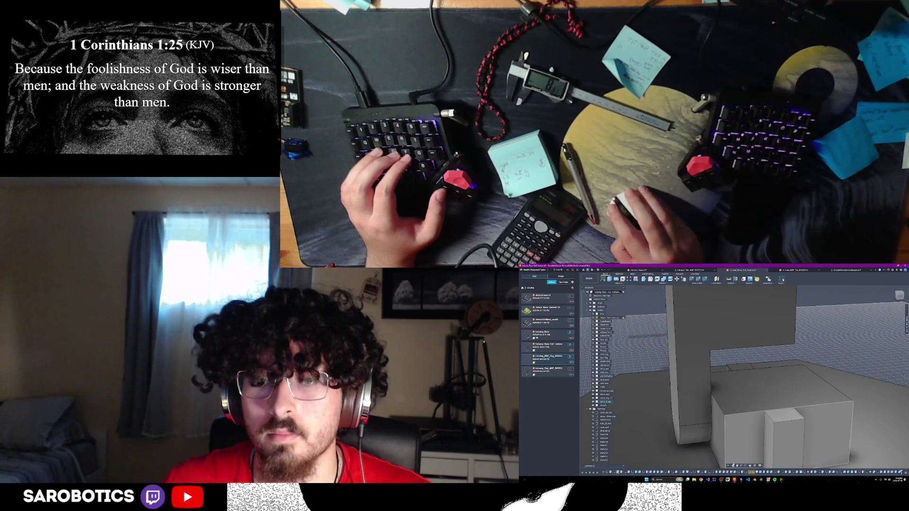
Cancel the accidental Press Pull and run Combine again with the small box
middle_click_drag(829, 379, 764, 405, "shift")
key("q")
key("Escape")
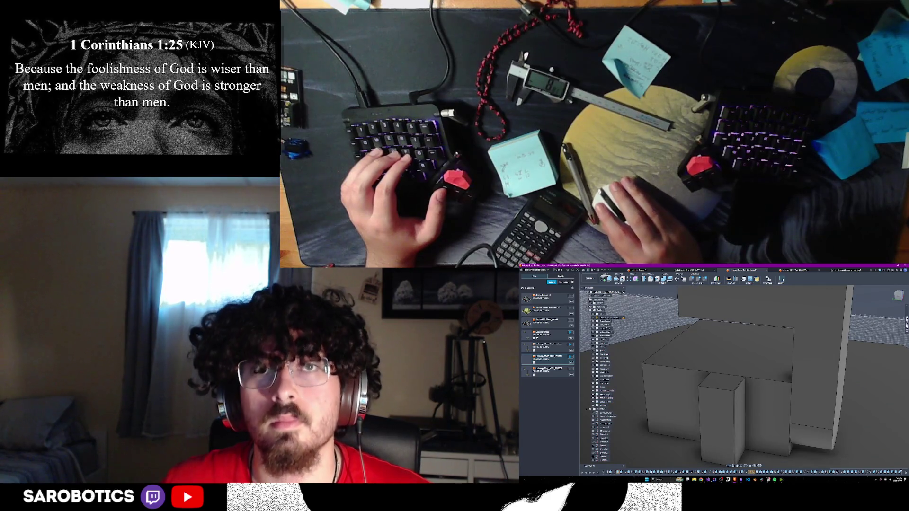
left_click(783, 279)
left_click(741, 403)
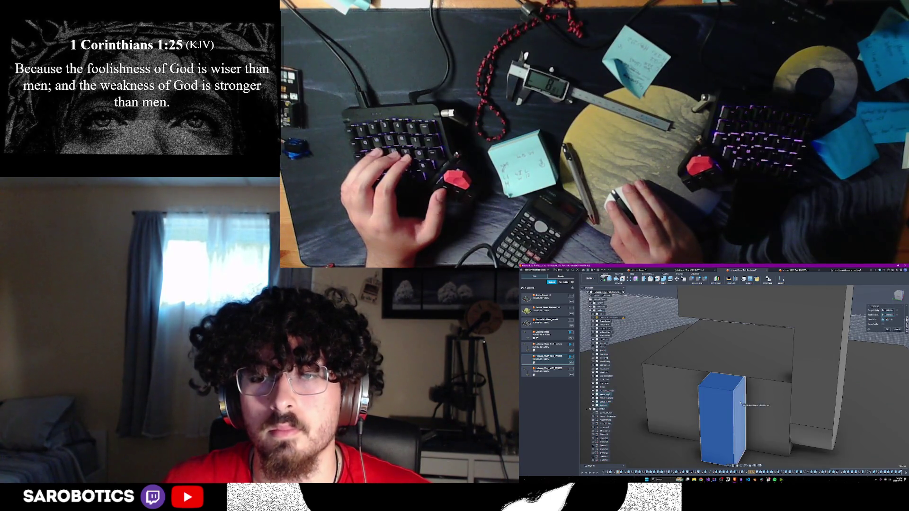
key("Return")
middle_click_drag(742, 403, 755, 416, "shift")
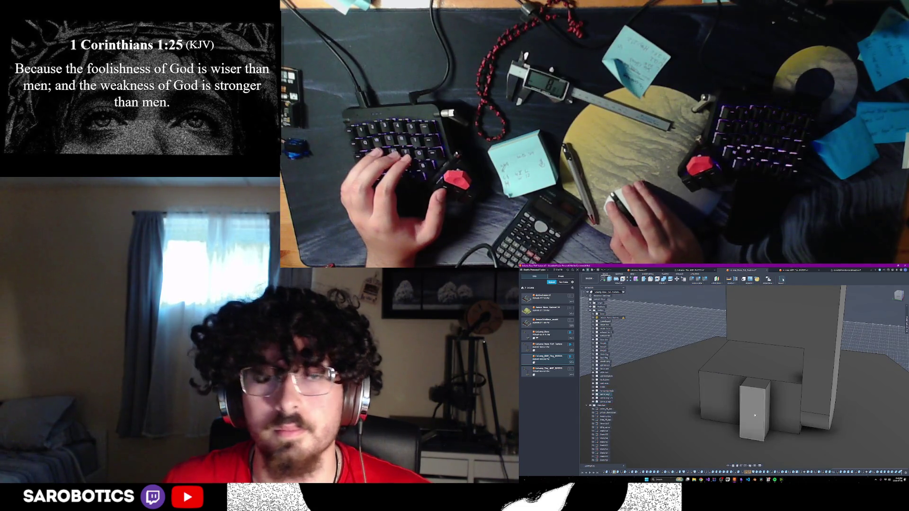
scroll(748, 437, "up", 5)
Start a Press Pull on the small box, then return to the home overview
key("q")
mouse_move(698, 415)
middle_mouse_down("shift")
mouse_move(713, 421)
mouse_move(728, 456)
middle_mouse_up("shift")
left_click(714, 421)
scroll(714, 421, "down", 3)
key("F6")
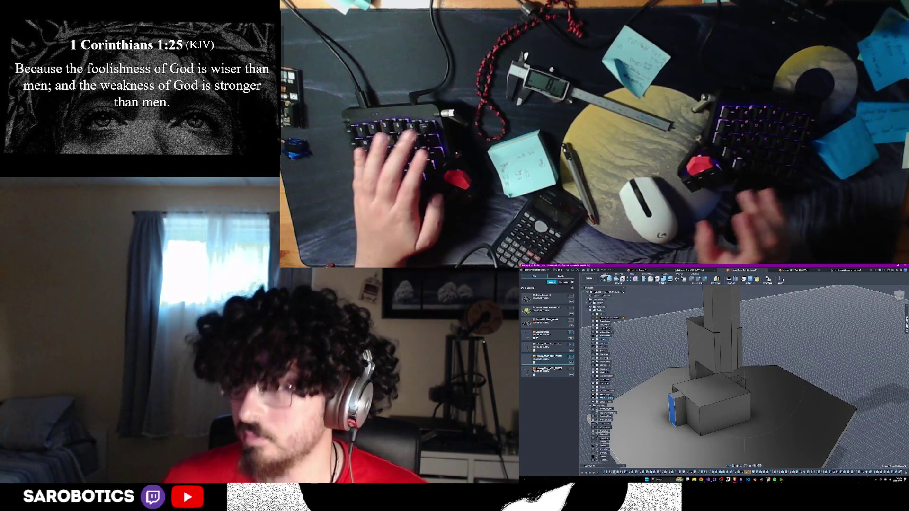
Join the two small bodies on the hexagonal base with Combine
key("F6")
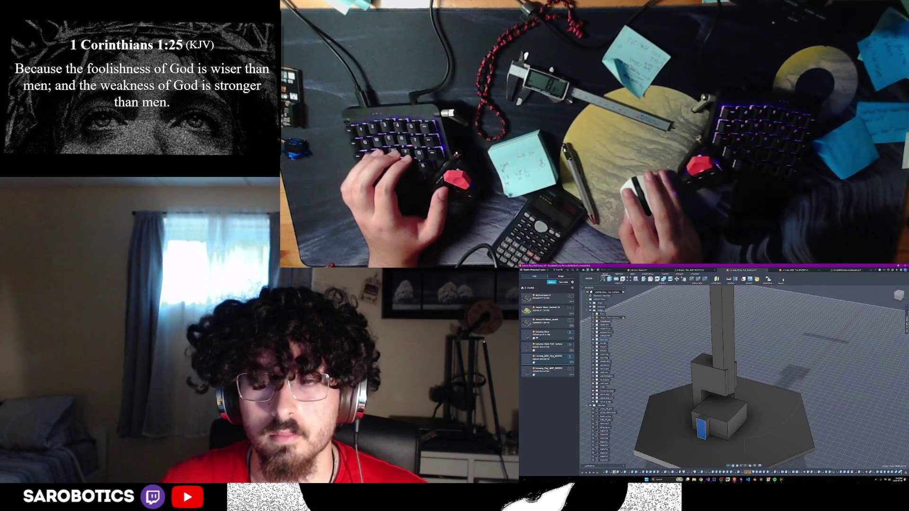
key("F6")
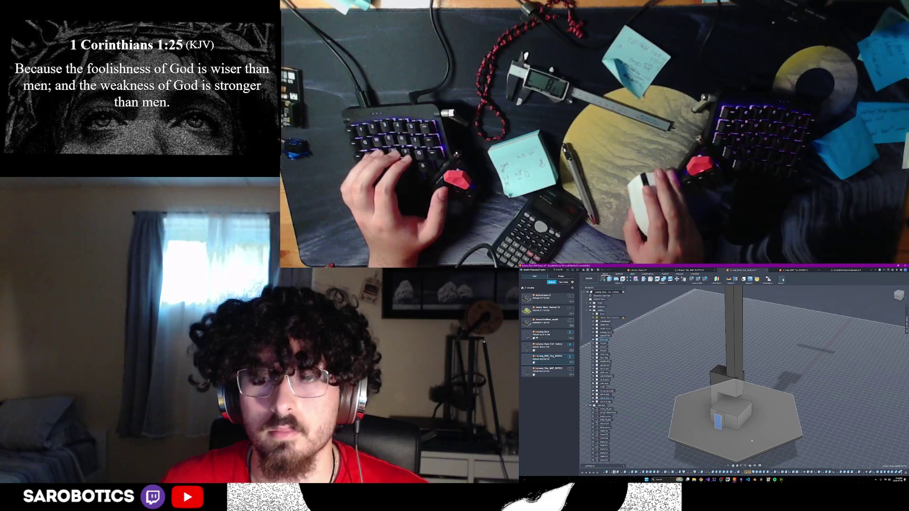
key("F6")
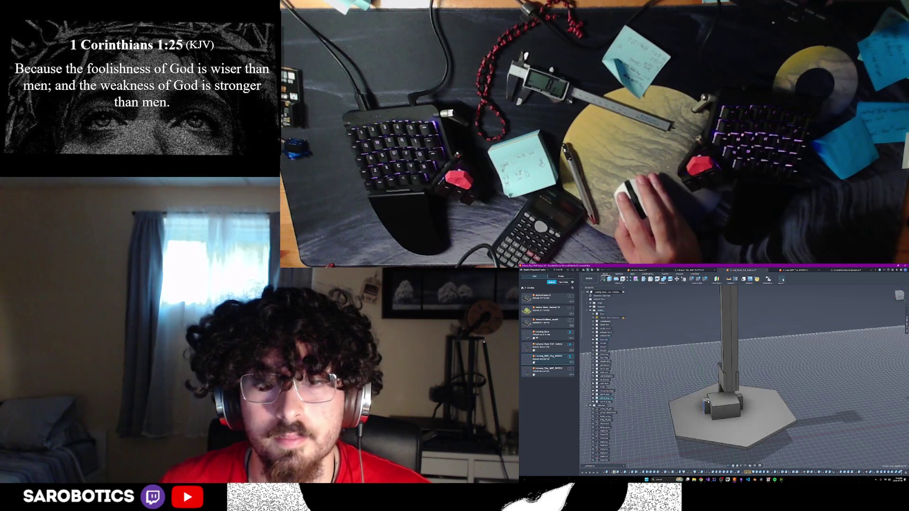
middle_click_drag(709, 402, 675, 345, "shift")
left_click(782, 279)
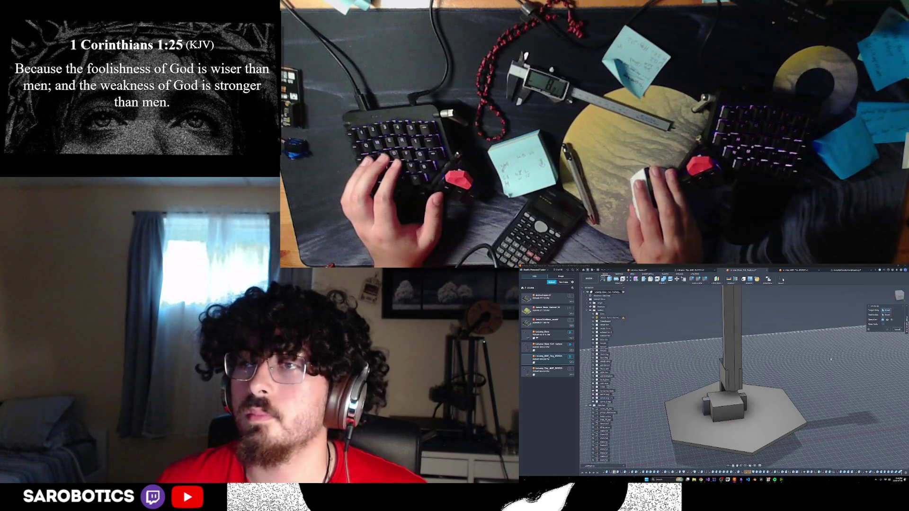
left_click(727, 408)
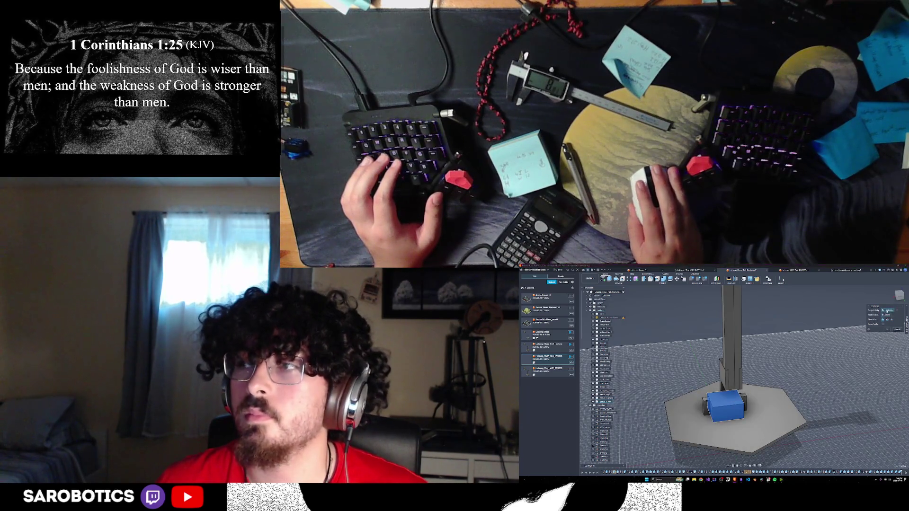
left_click(742, 400)
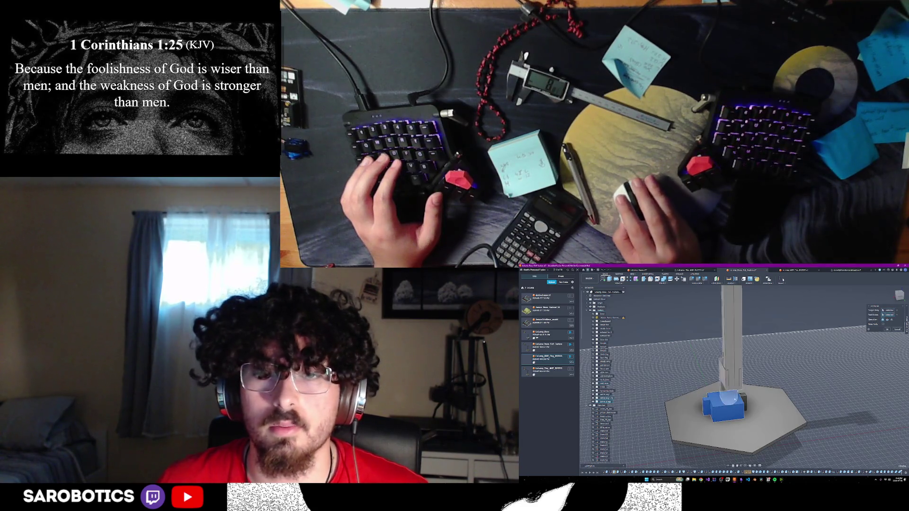
left_click(887, 329)
Zoom out and orbit to view the whole pole and arm from above
scroll(724, 454, "down", 2)
middle_click_drag(729, 466, 743, 409, "shift")
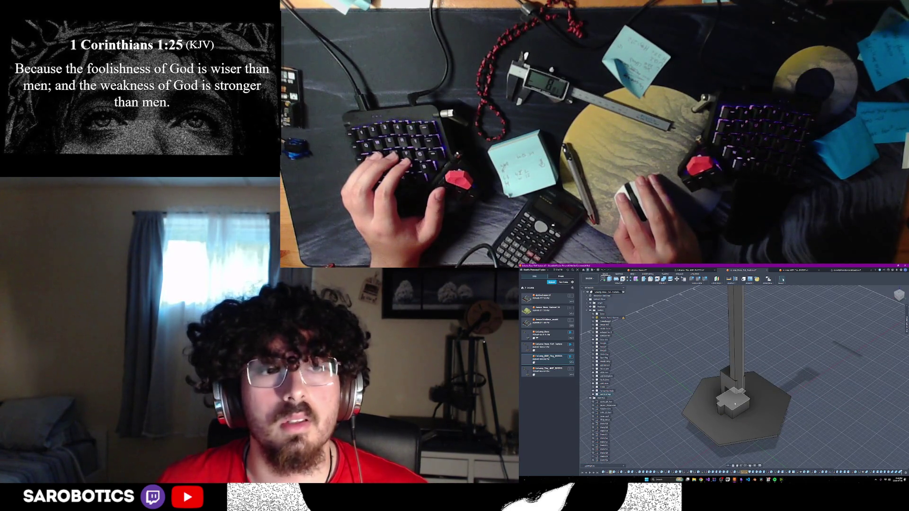
scroll(734, 403, "down", 2)
scroll(732, 436, "down", 2)
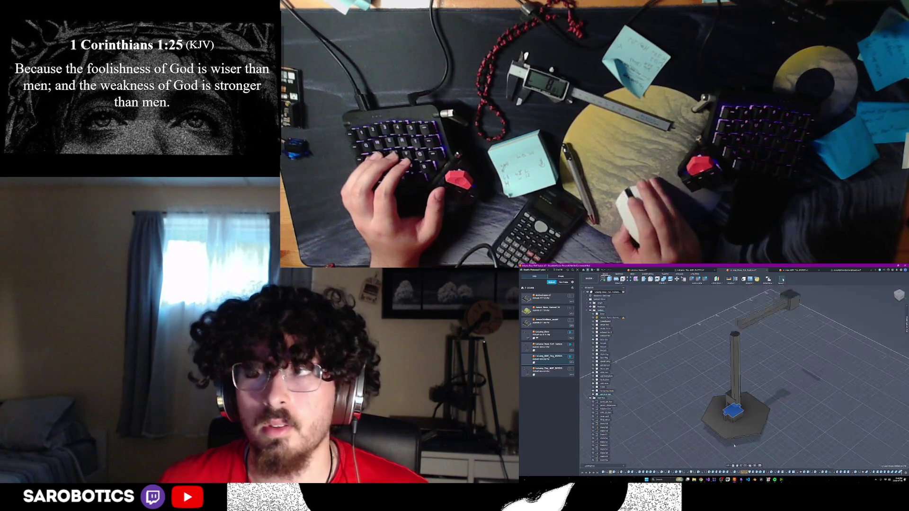
middle_click_drag(732, 427, 759, 369, "shift")
right_click(758, 369)
left_click(700, 395)
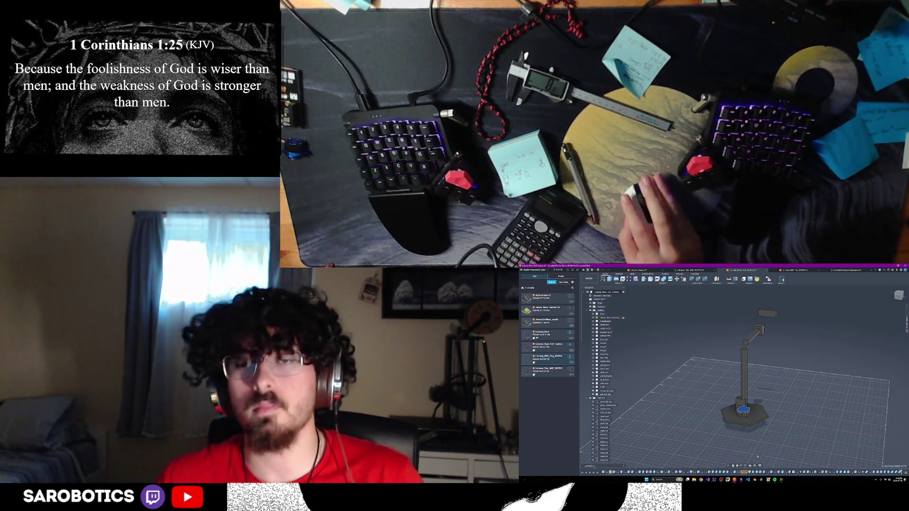
mouse_move(748, 379)
middle_mouse_down("shift")
mouse_move(716, 360)
mouse_move(724, 384)
middle_mouse_up("shift")
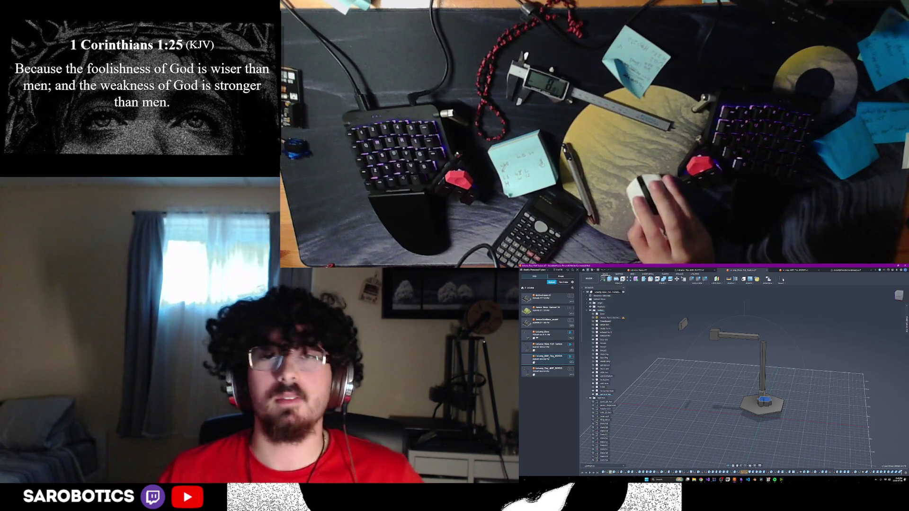
mouse_move(767, 379)
middle_mouse_down("shift")
mouse_move(743, 375)
mouse_move(805, 384)
middle_mouse_up("shift")
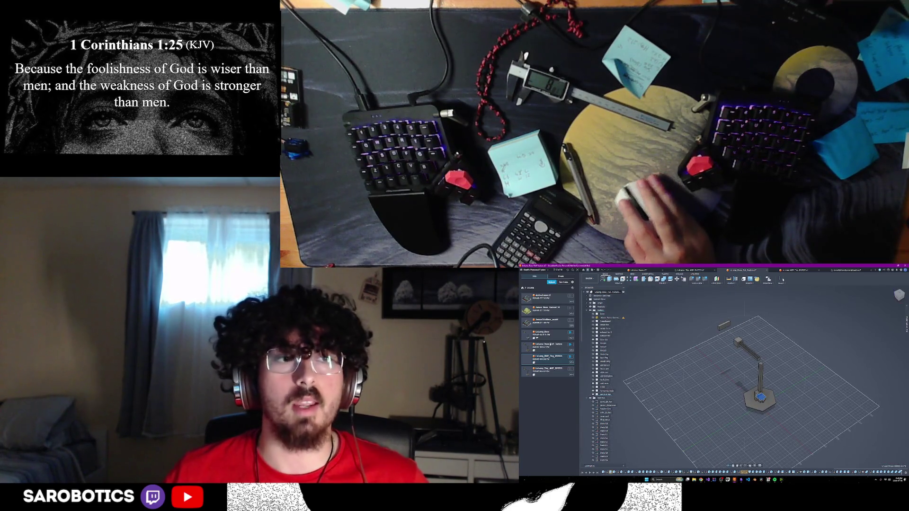
Switch to the other lamp design and unhide its tall pole body in the browser
left_click(638, 272)
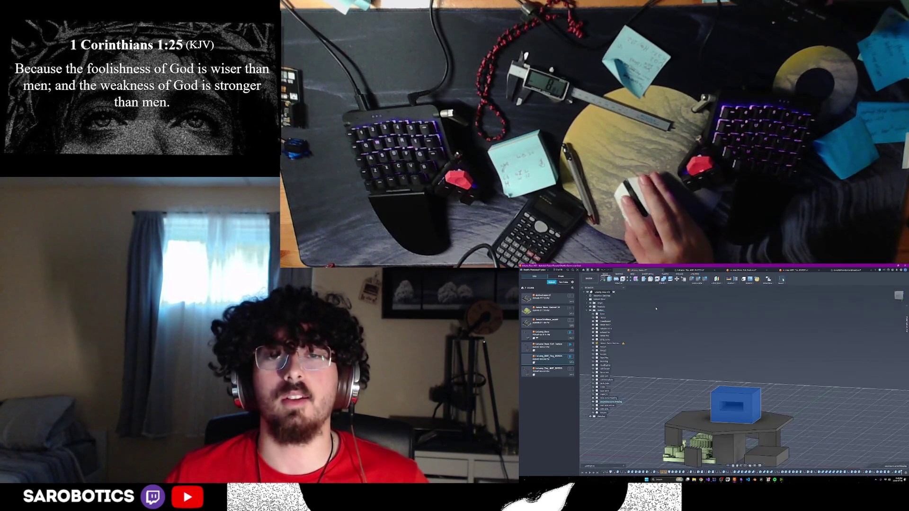
scroll(655, 308, "down", 2)
scroll(800, 301, "down", 3)
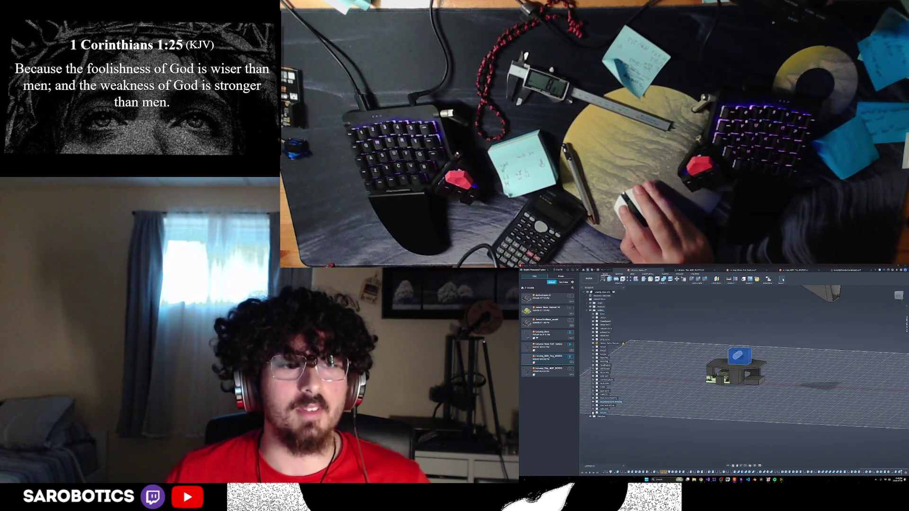
left_click(593, 409)
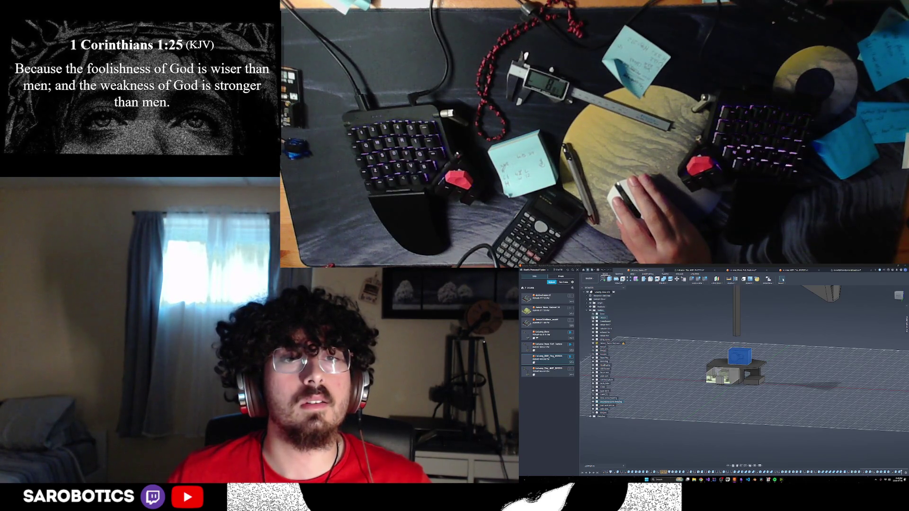
mouse_move(767, 360)
middle_mouse_down("shift")
mouse_move(753, 434)
mouse_move(776, 408)
mouse_move(872, 411)
mouse_move(772, 411)
mouse_move(772, 398)
mouse_move(777, 422)
mouse_move(775, 412)
middle_mouse_up("shift")
left_click(753, 435)
scroll(755, 404, "up", 2)
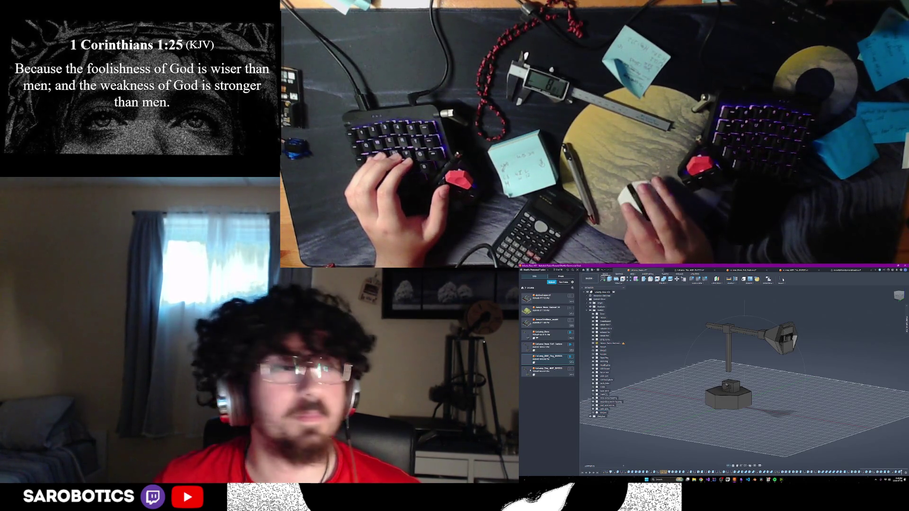
Open the saved design from the Data Panel in the home view, with side panels hidden
double_click(542, 373)
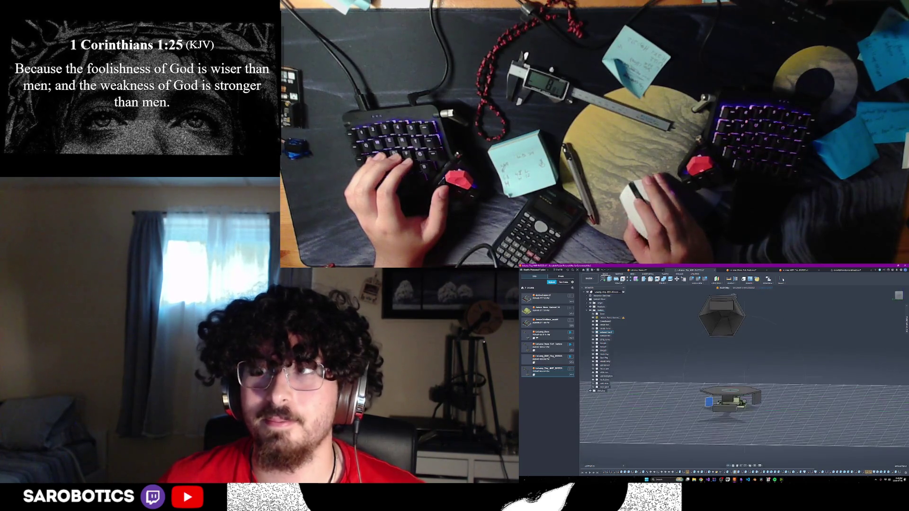
key("F6")
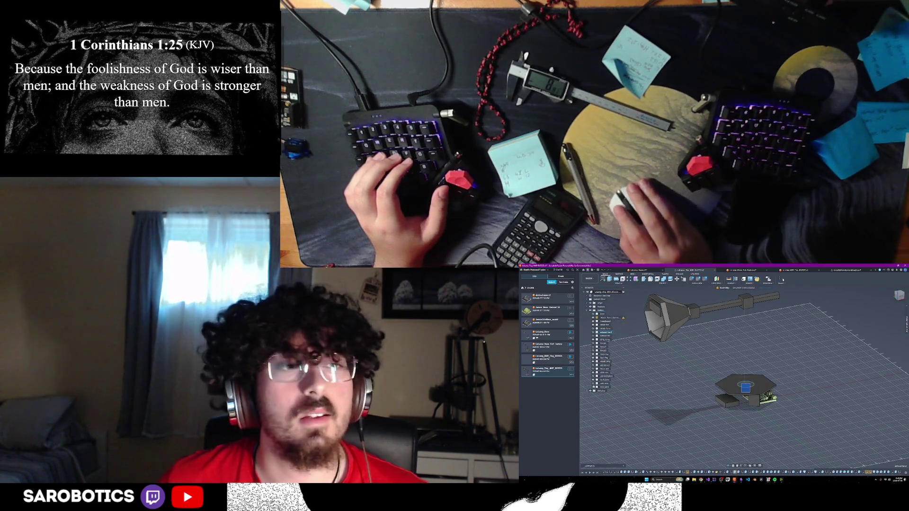
key("ctrl+alt+b")
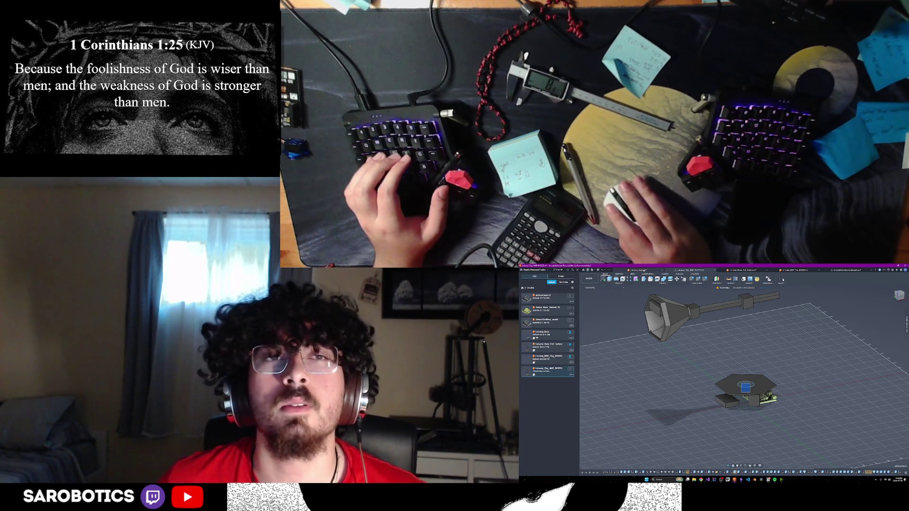
Switch between document tabs back toward the robot-arm design
left_click(806, 271)
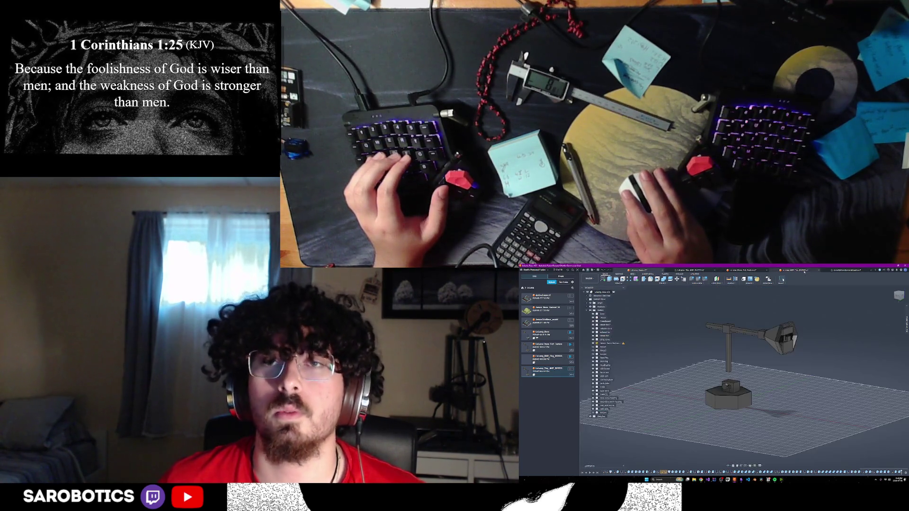
key("ctrl+alt+b")
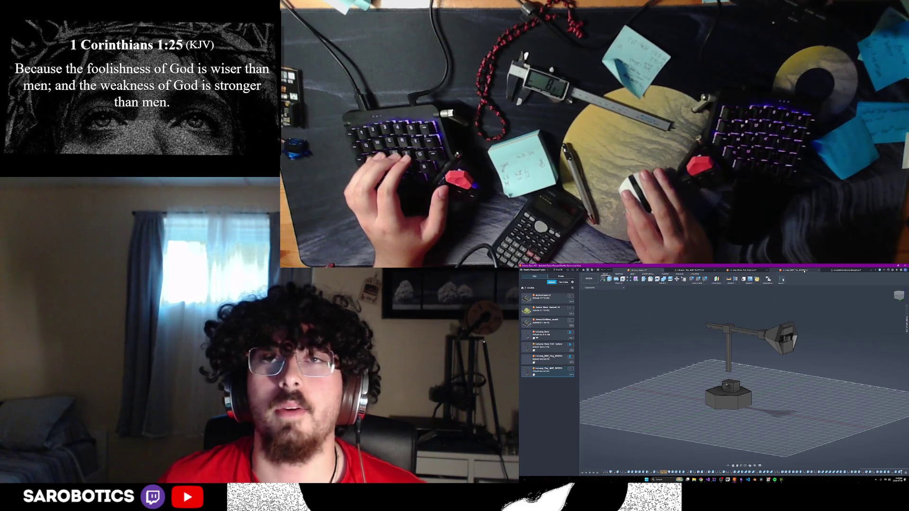
left_click(750, 271)
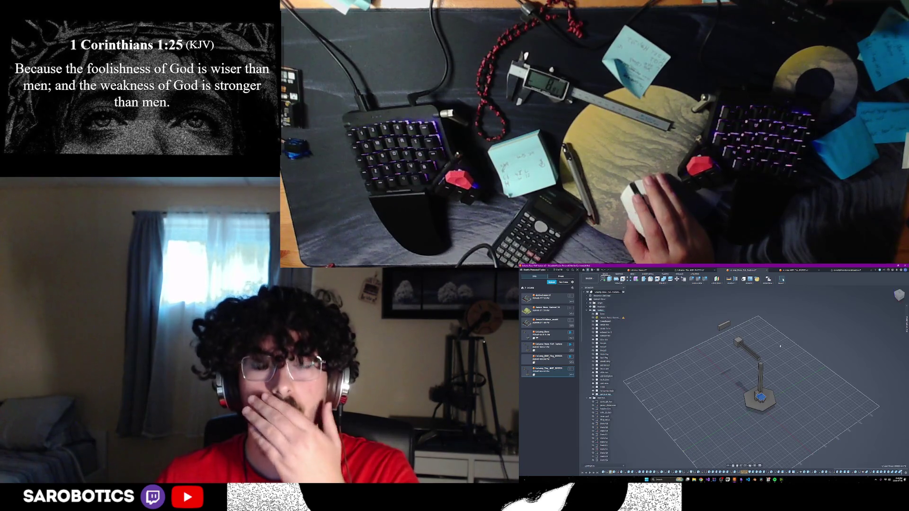
Move the previous saved lamp design to the trash in the Data Panel
scroll(768, 390, "up", 2)
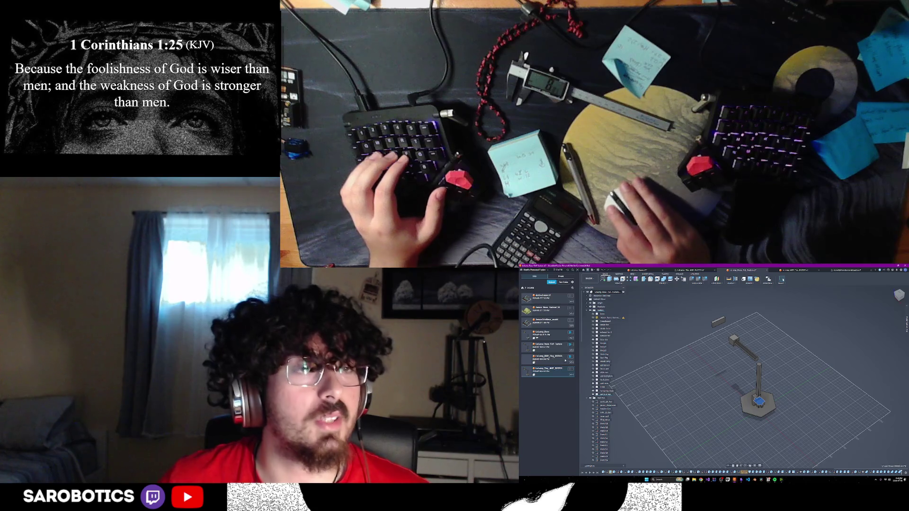
right_click(556, 362)
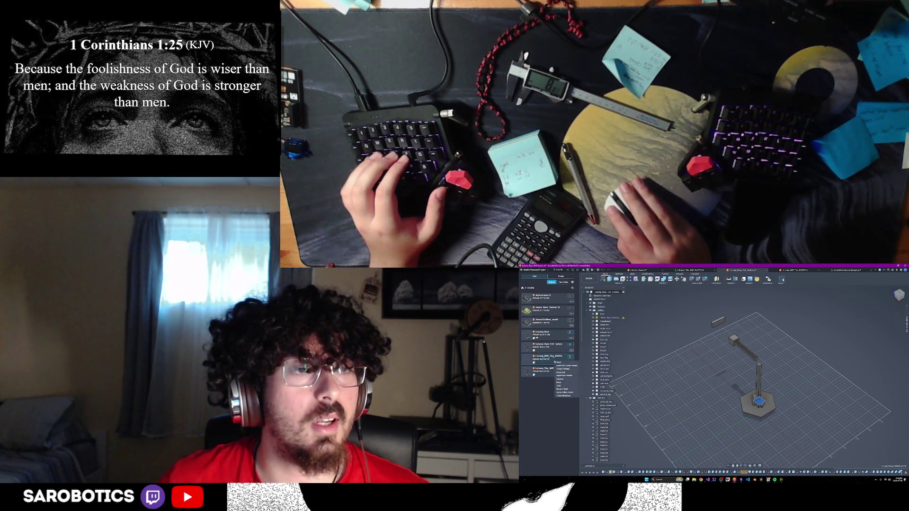
left_click(568, 389)
left_click(745, 373)
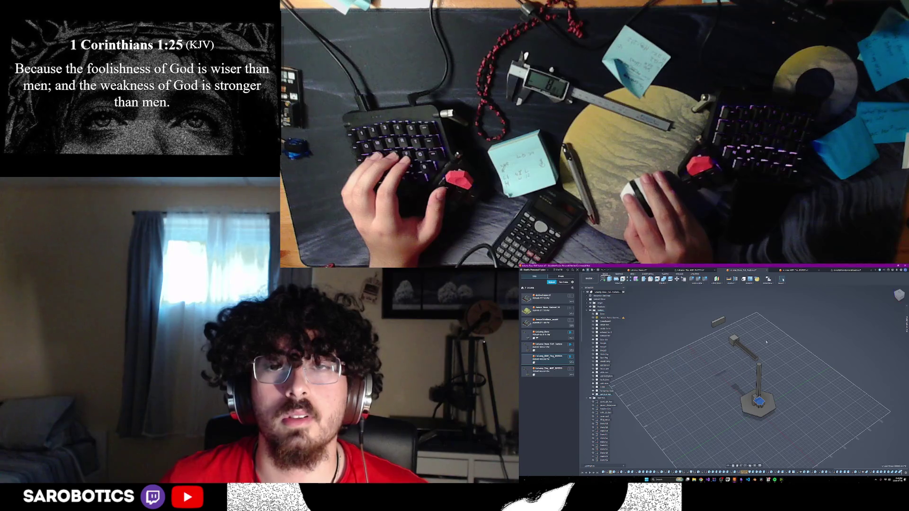
Move the small lamp design to the trash as well
right_click(555, 358)
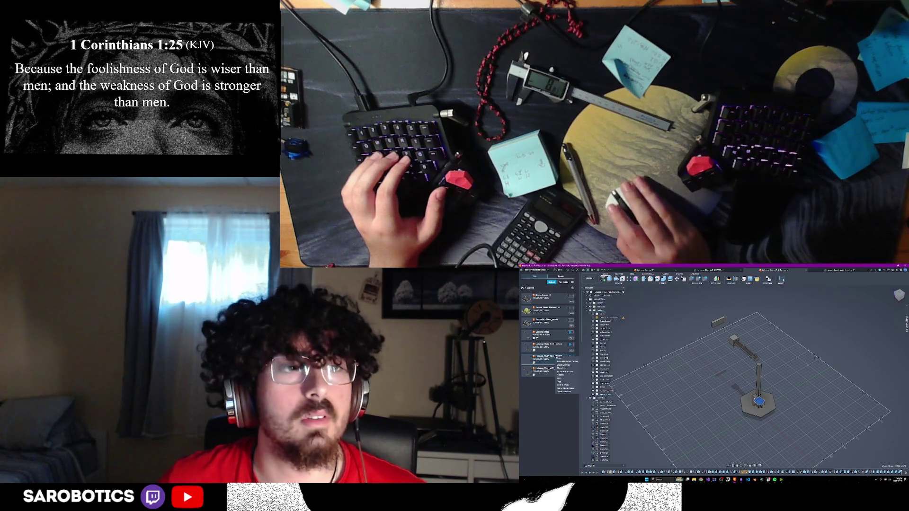
left_click(565, 385)
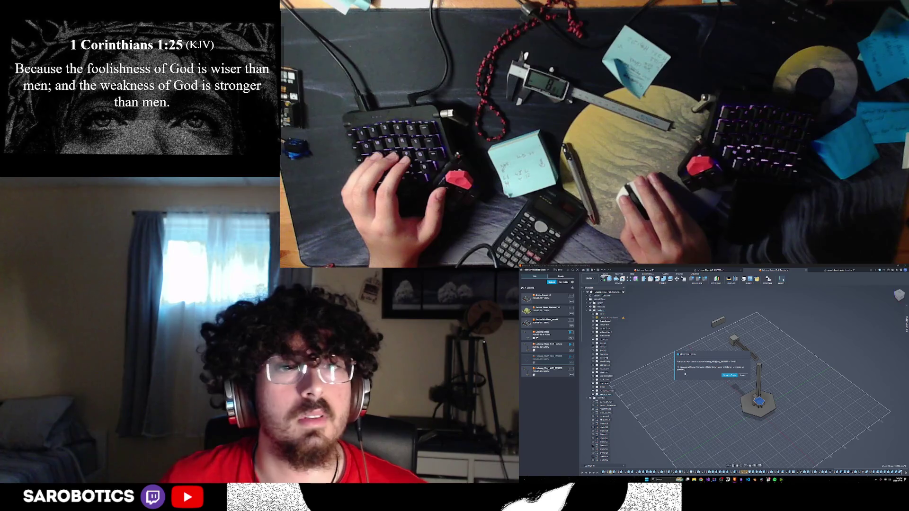
left_click(730, 375)
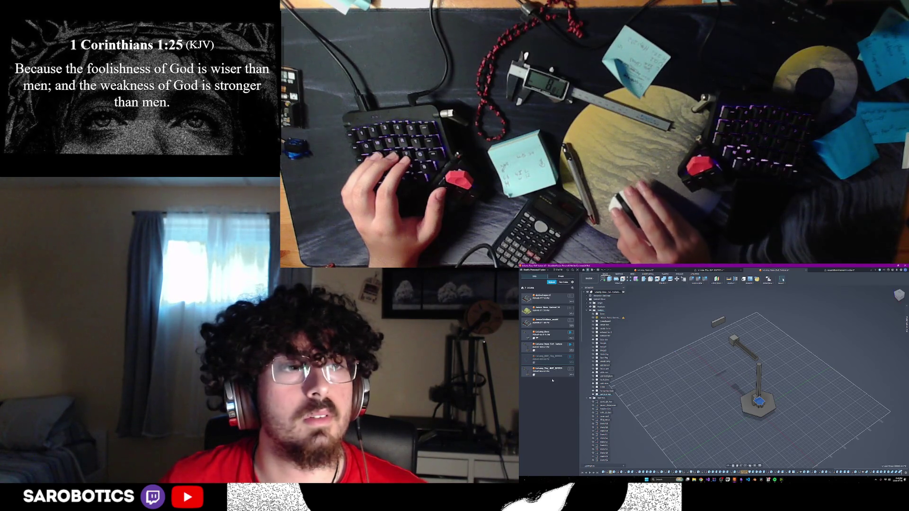
scroll(700, 353, "down", 2)
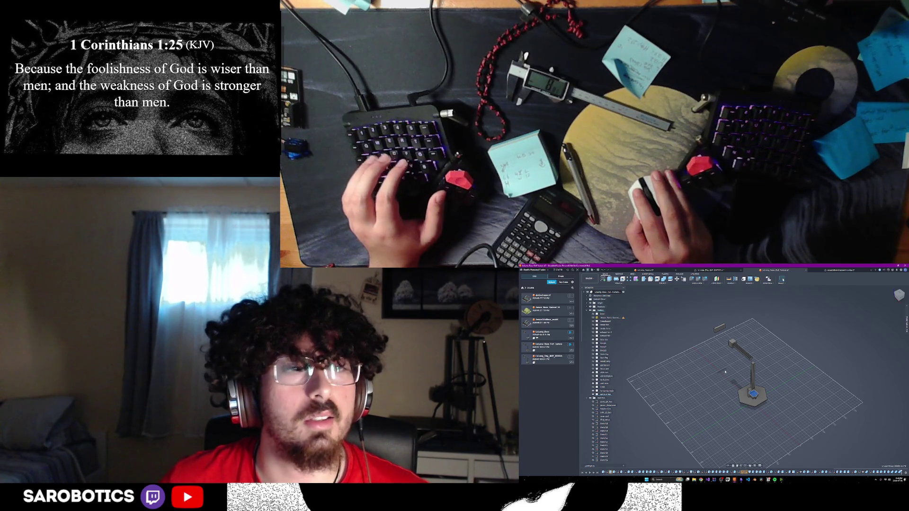
Save a version of the current design with the description 'lamp2_base'
key("ctrl+s")
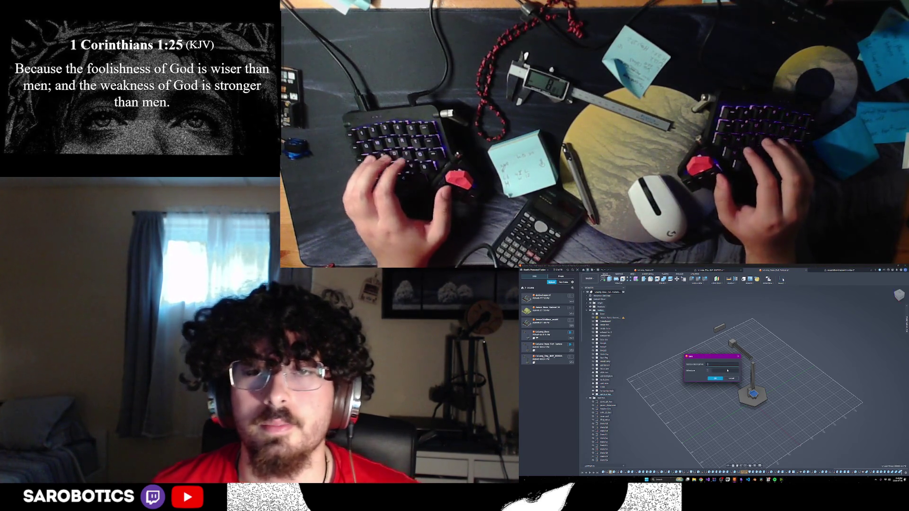
type("lamp2")
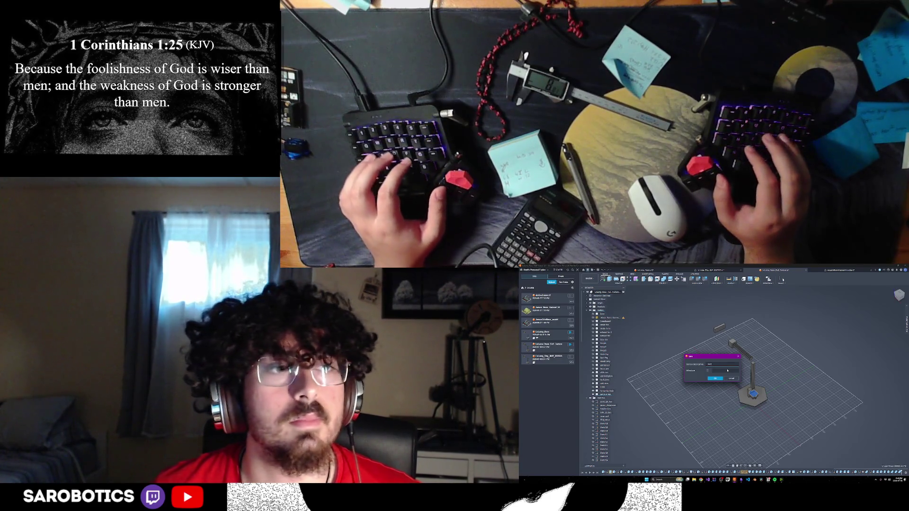
type("_b")
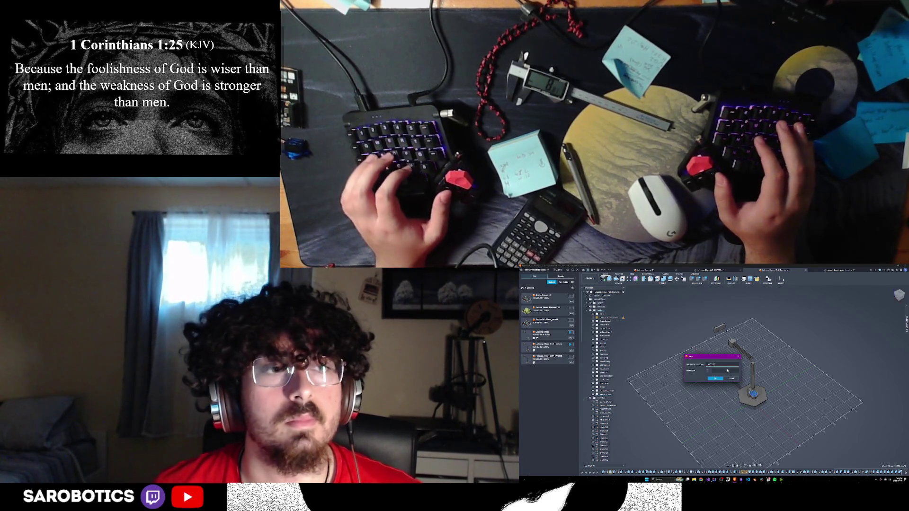
type("ase")
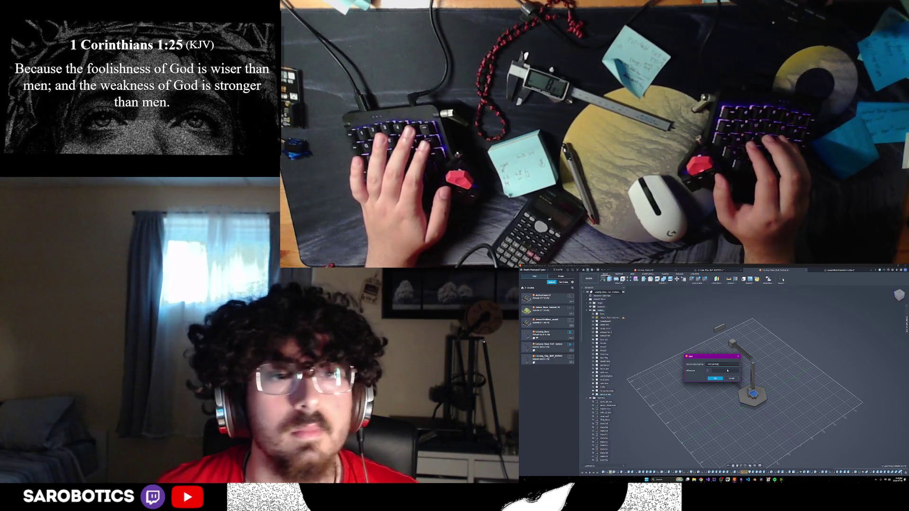
left_click(715, 379)
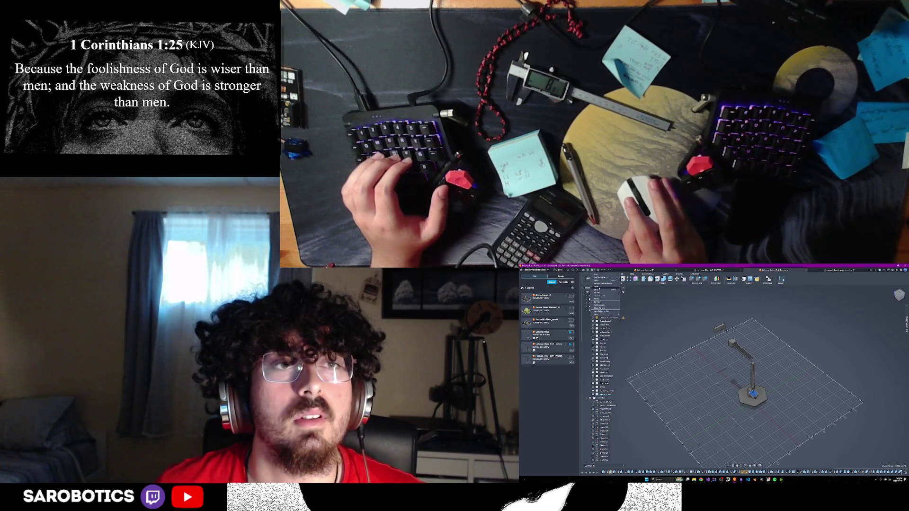
Save the design as a new design named 'LuLamp_2ESP_Base'
key("ctrl+shift+s")
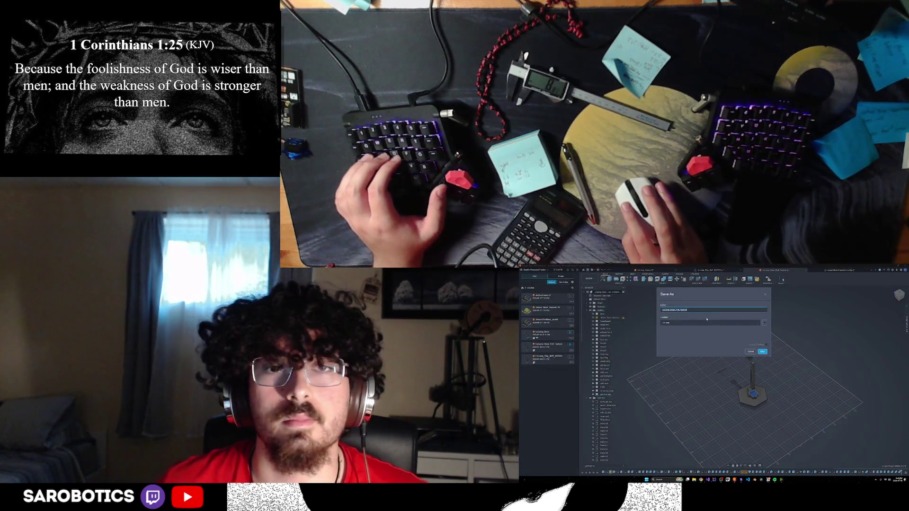
key("BackSpace")
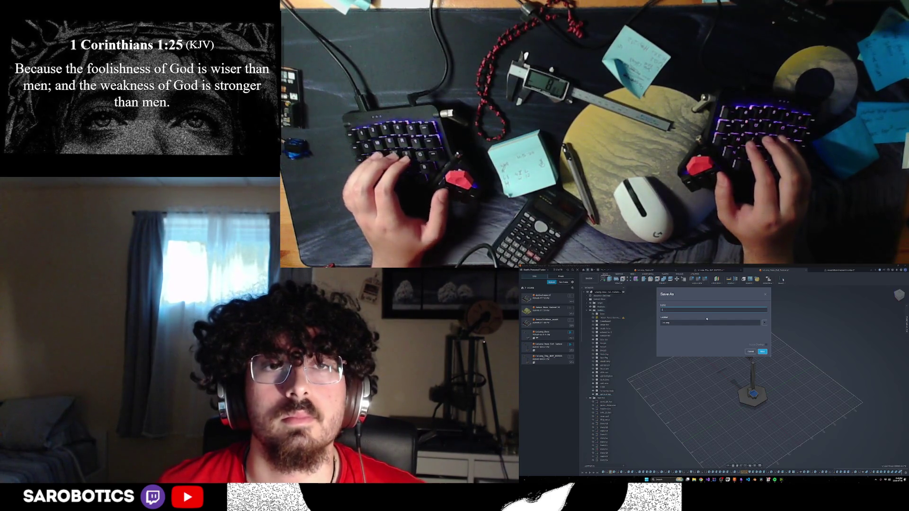
type("LuLamp_2")
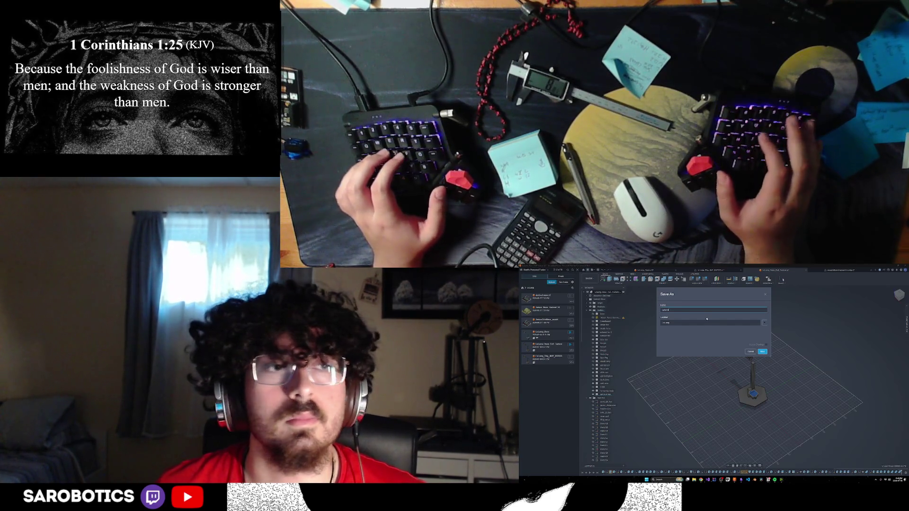
type("ESP_")
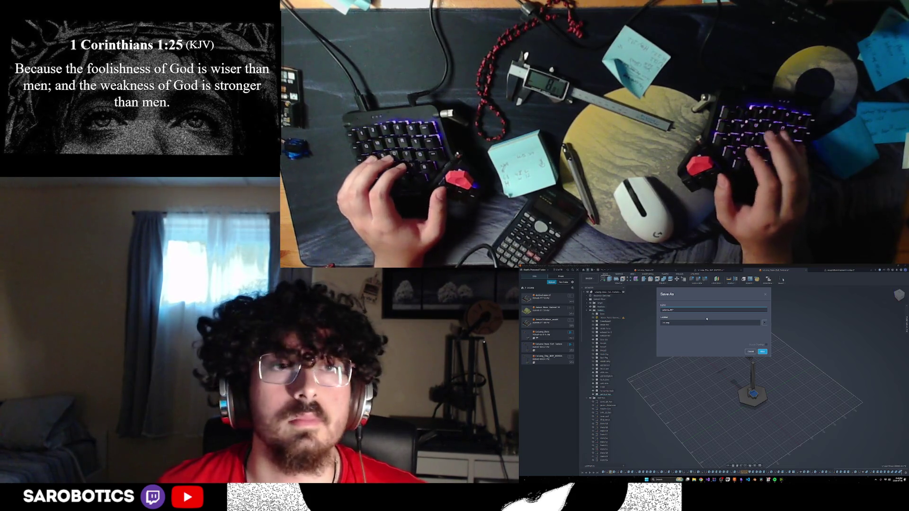
type("Base")
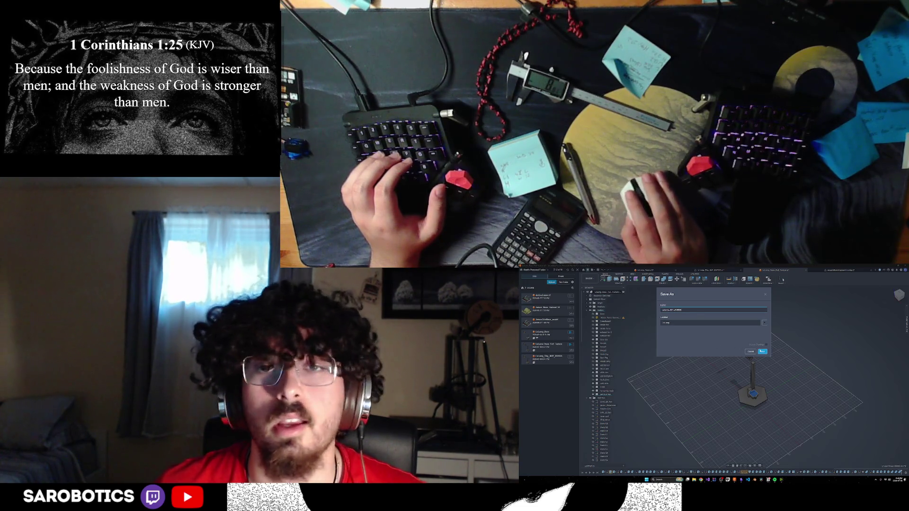
left_click(763, 352)
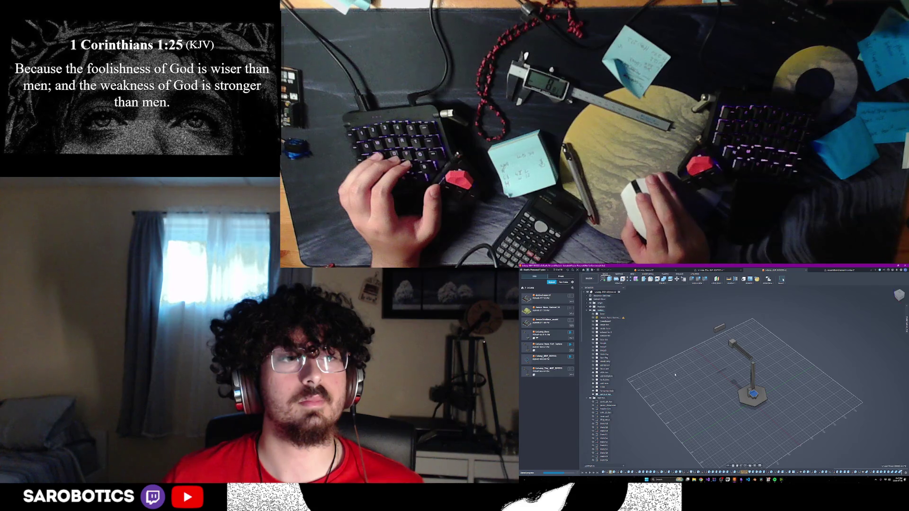
Orbit and zoom around the lamp assembly to inspect the base and extended arm from low angles
scroll(677, 375, "down", 2)
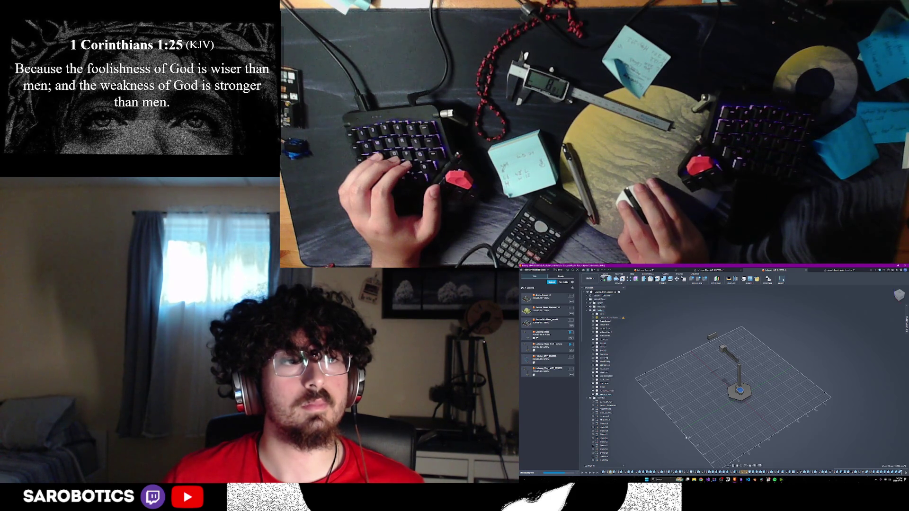
middle_click_drag(693, 445, 783, 279, "shift")
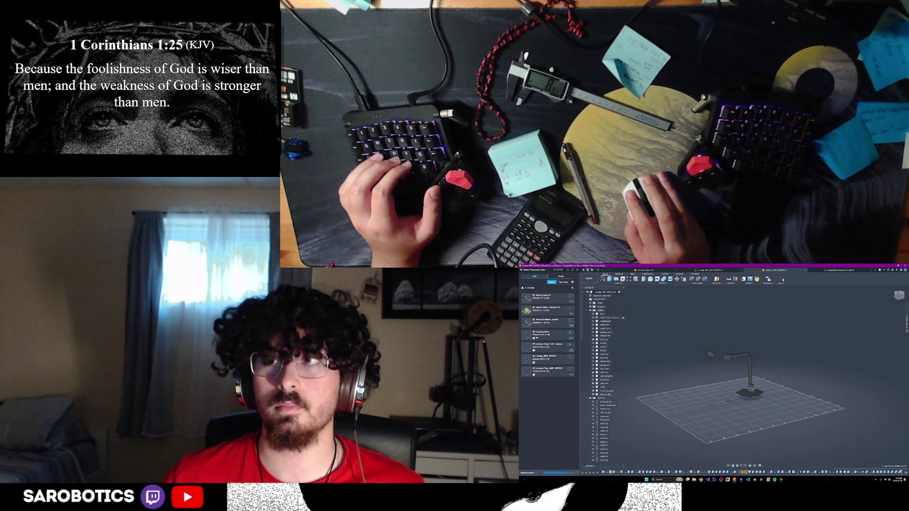
scroll(729, 392, "up", 5)
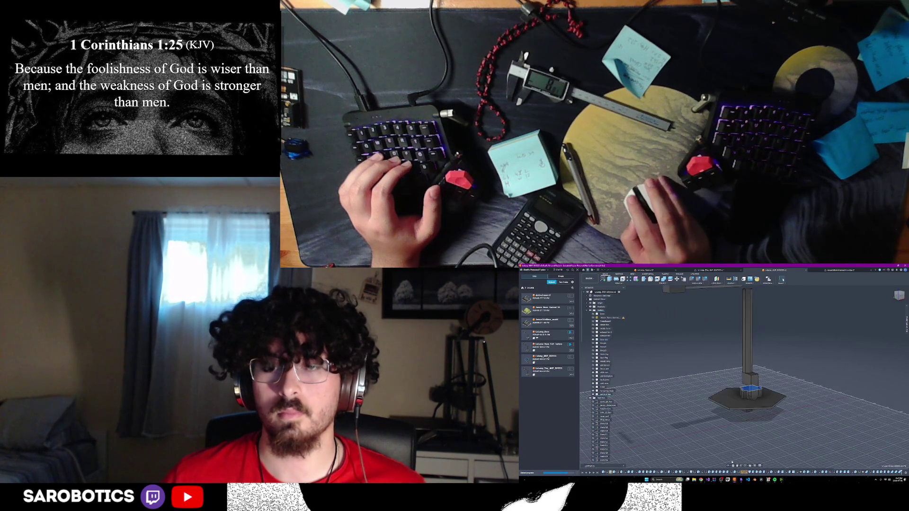
middle_click_drag(732, 393, 723, 400, "shift")
right_click(723, 400)
middle_click_drag(809, 382, 727, 456, "shift")
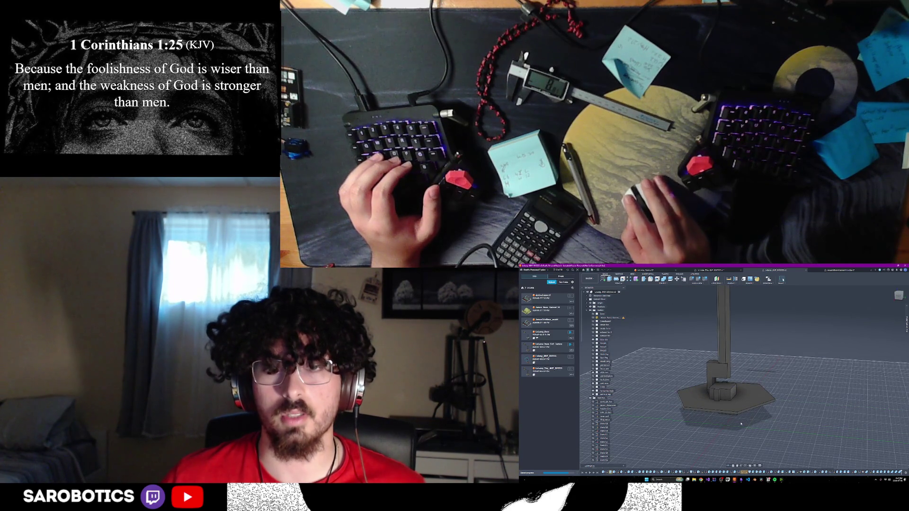
scroll(742, 424, "down", 5)
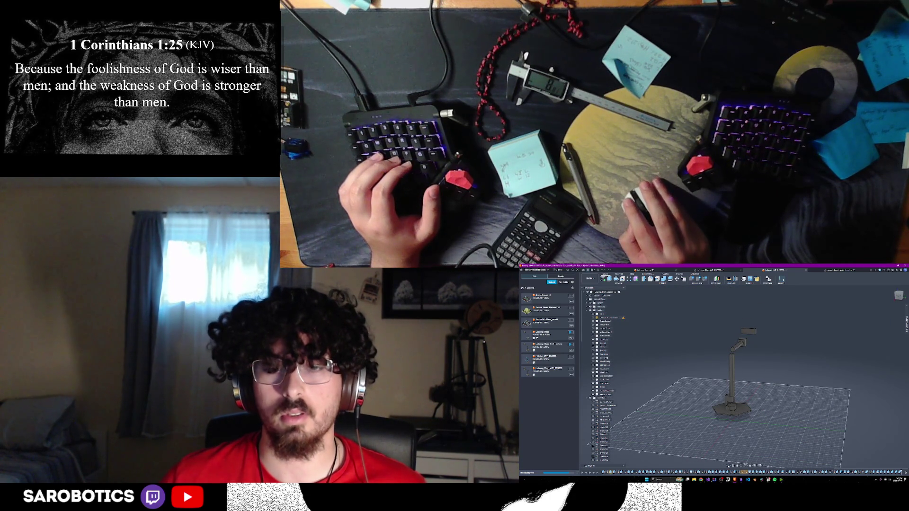
middle_click_drag(739, 403, 786, 405, "shift")
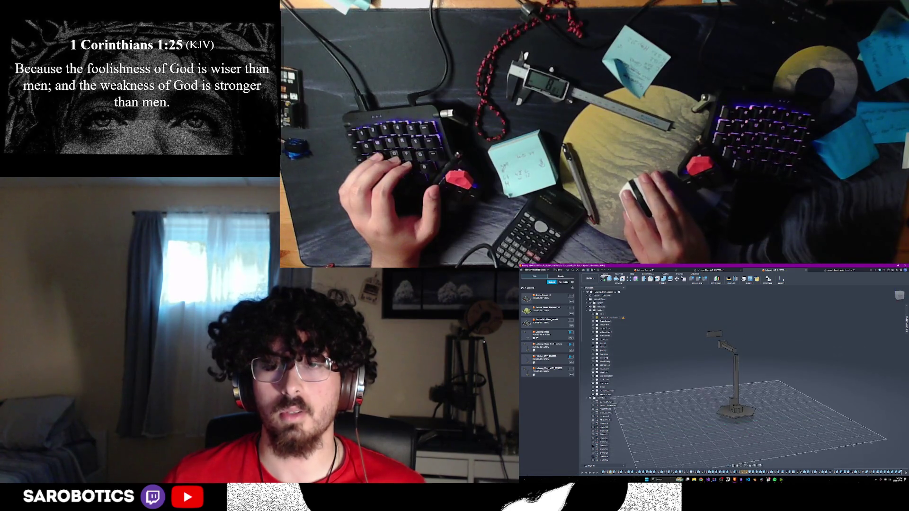
scroll(734, 379, "up", 3)
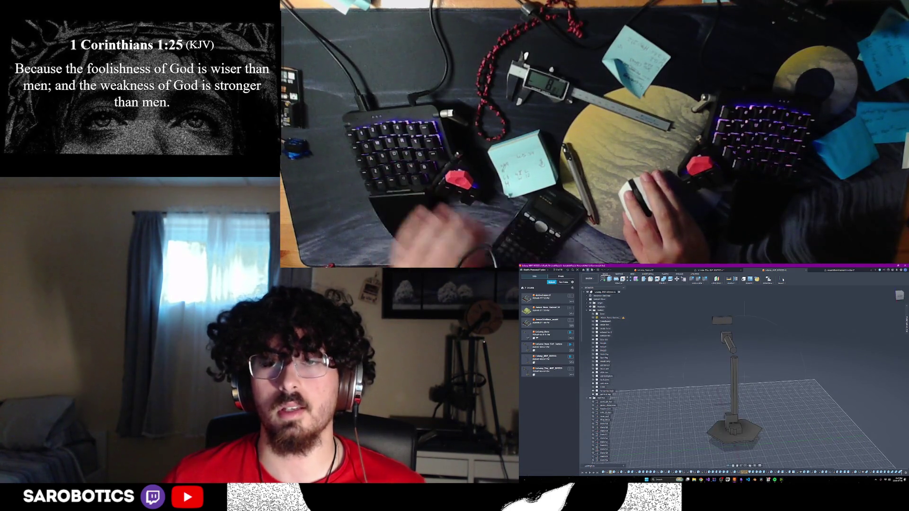
middle_click_drag(739, 403, 758, 404, "shift")
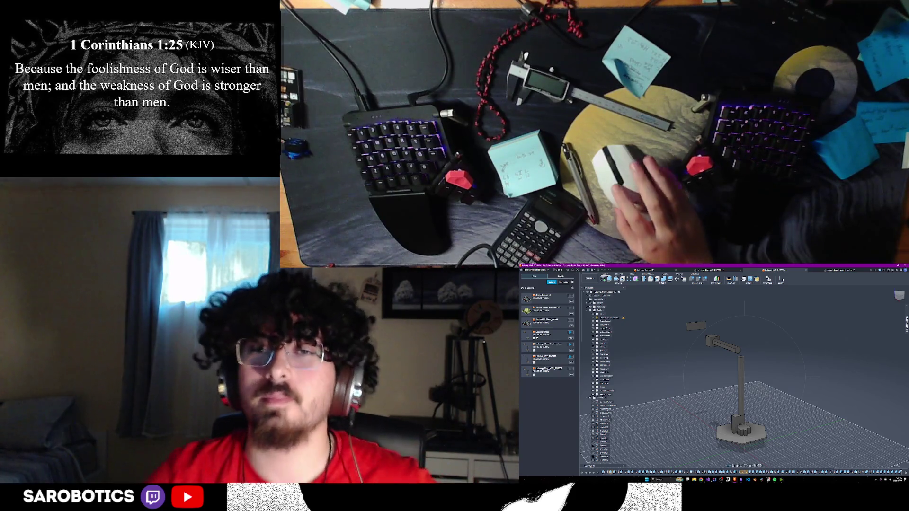
mouse_move(739, 379)
middle_mouse_down("shift")
mouse_move(782, 364)
mouse_move(734, 359)
middle_mouse_up("shift")
right_click(734, 358)
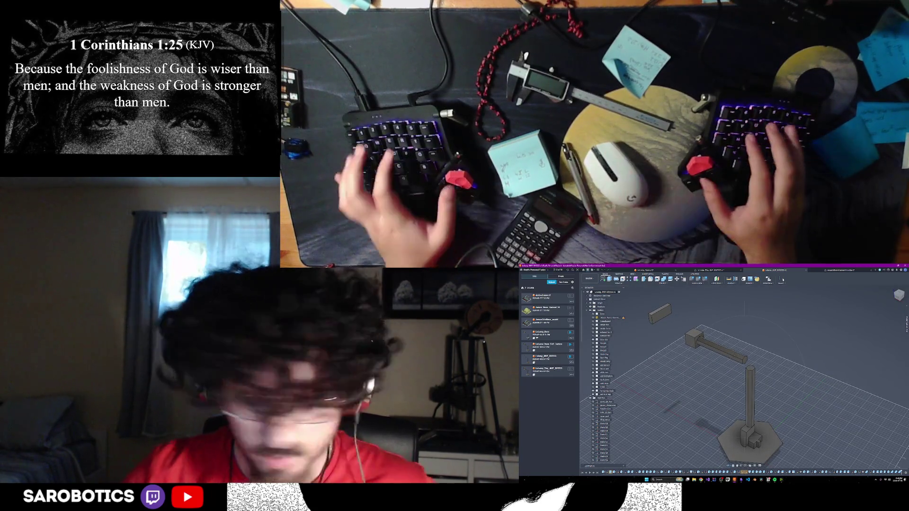
key("Escape")
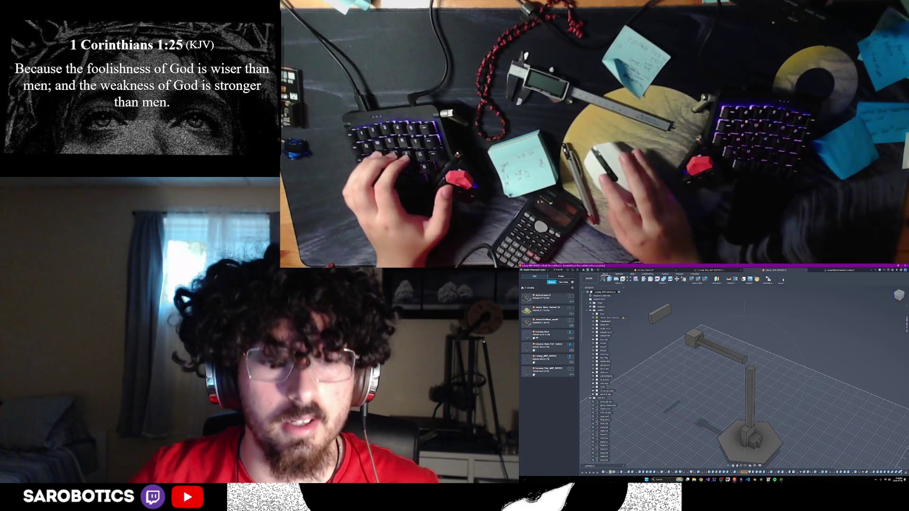
In Chrome, preview a dark robotic-arm image and search images for a single-servo robot arm
key("alt+Tab")
key("alt+Tab")
scroll(616, 360, "up", 3)
left_click(614, 332)
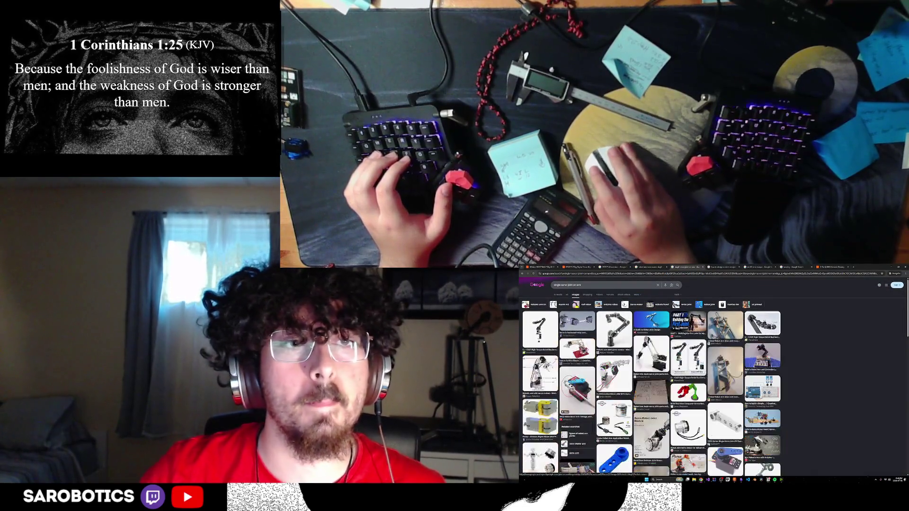
left_click(563, 305)
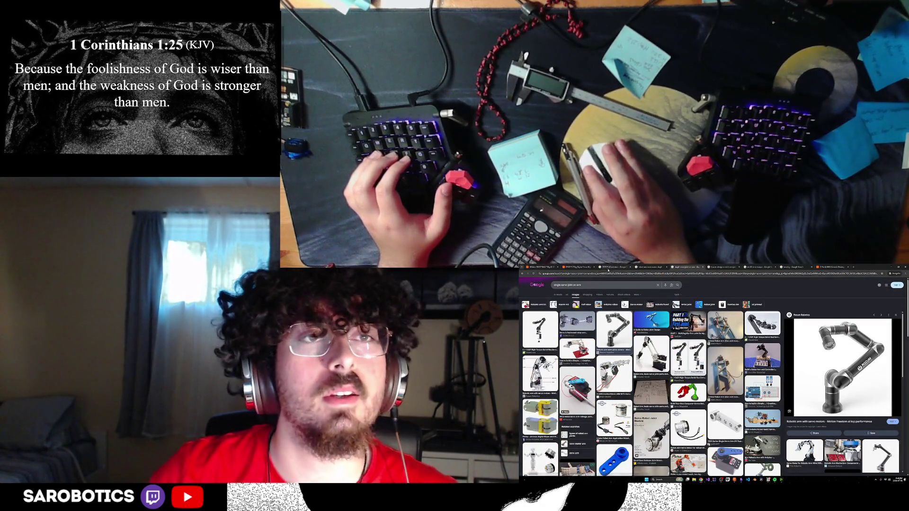